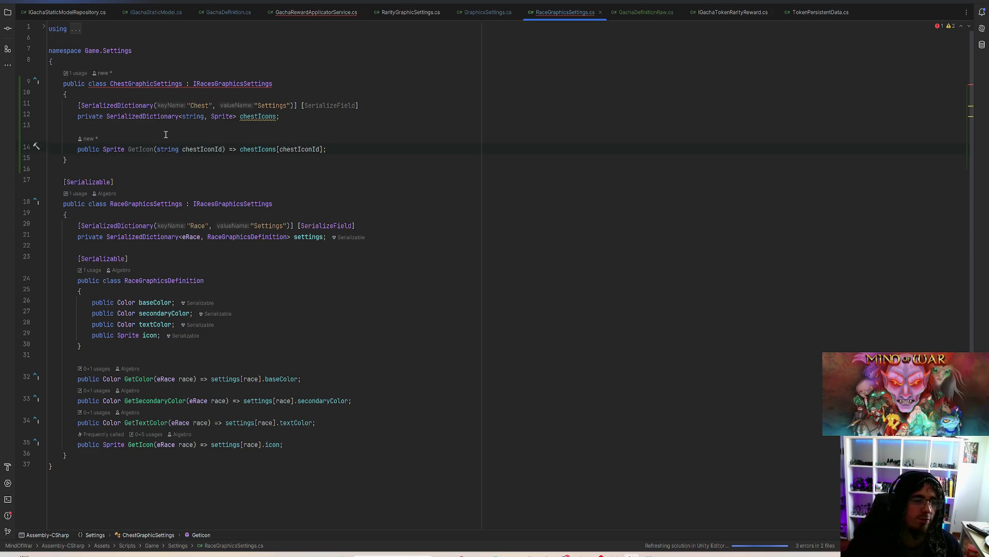
Remove IRacesGraphicsSettings from ChestGraphicSettings and move the class into ChestGraphicSettings.cs, added to Git
double_click(215, 84)
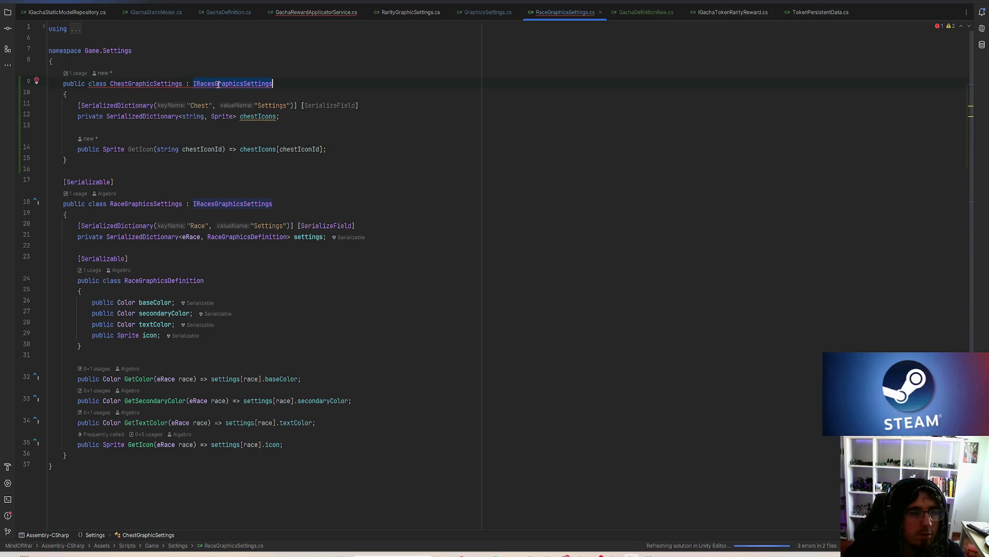
key("BackSpace")
key("BackSpace")
key("BackSpace")
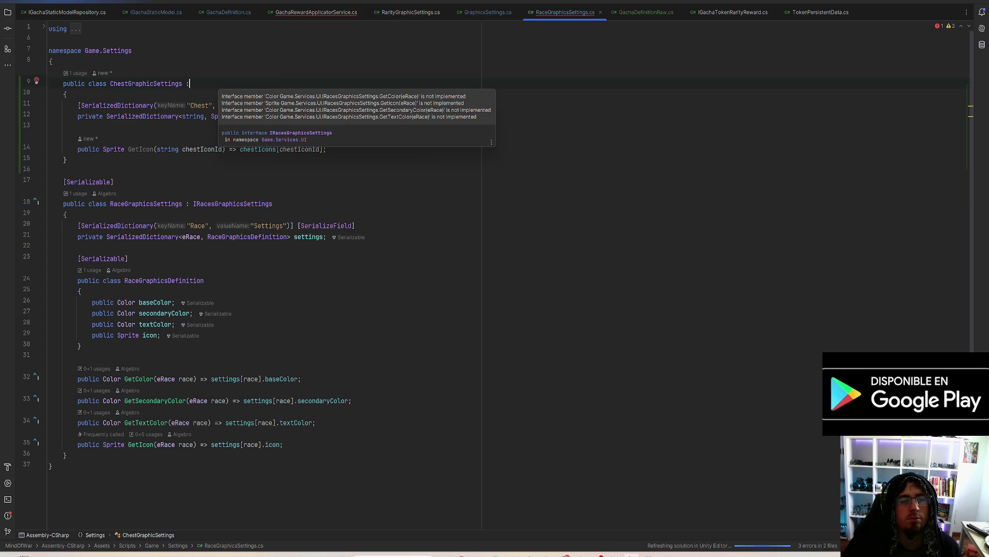
left_click(38, 82)
key("Down")
key("Return")
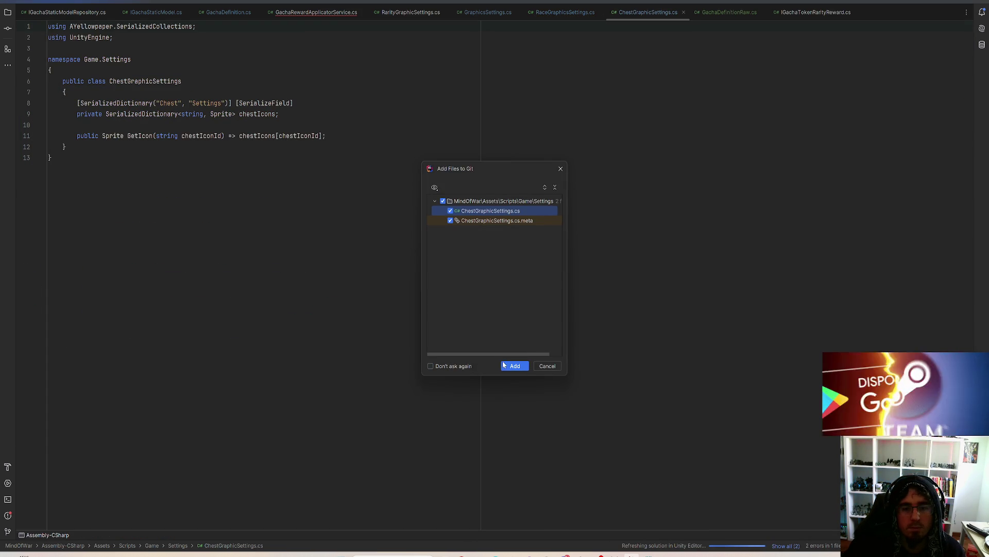
left_click(504, 366)
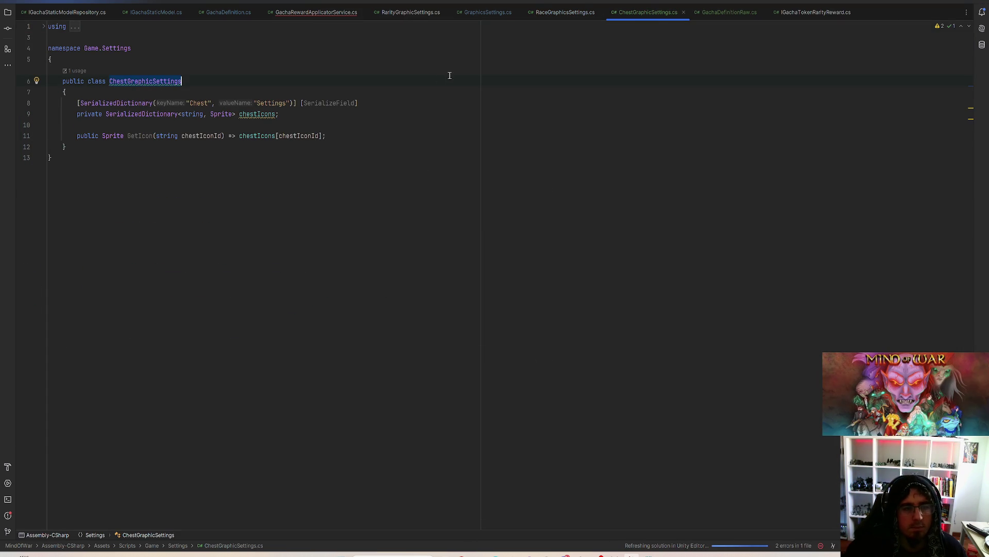
Add a referencesLocator.AddReference call below the last reference in GraphicsSettings.DefineReferences
left_click(465, 15)
left_click(403, 223)
key("Return")
type("ref")
key("Return")
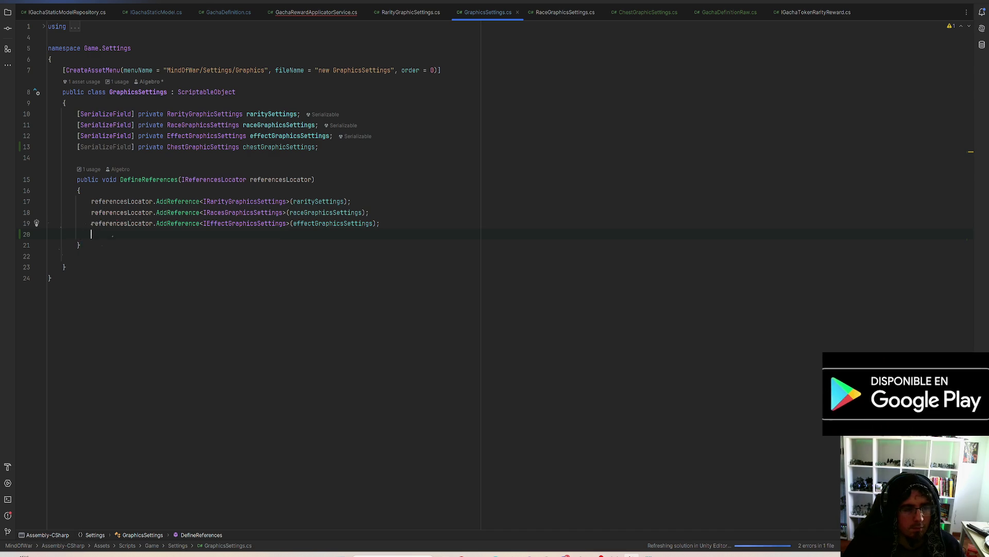
type(".A")
key("Return")
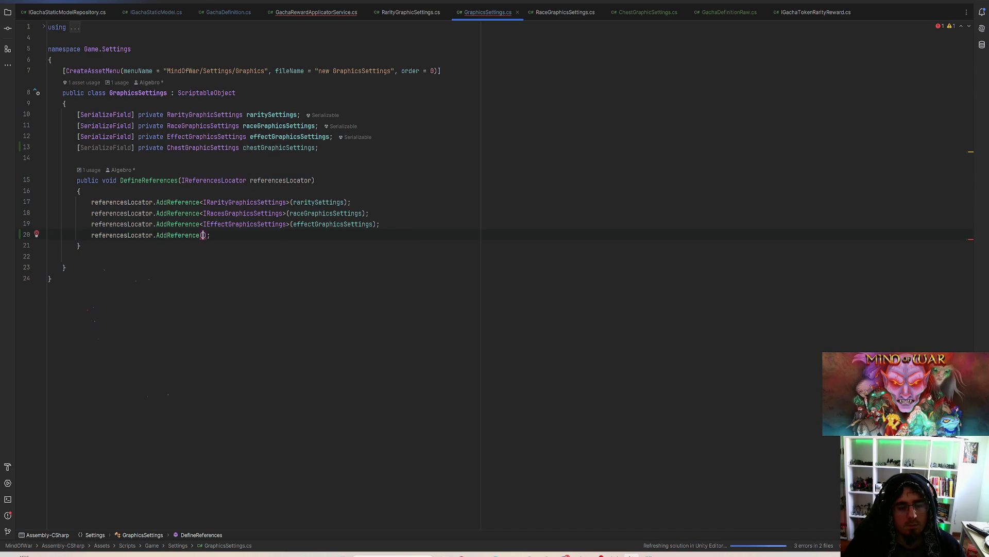
type("Ch")
key("Return")
key("Right")
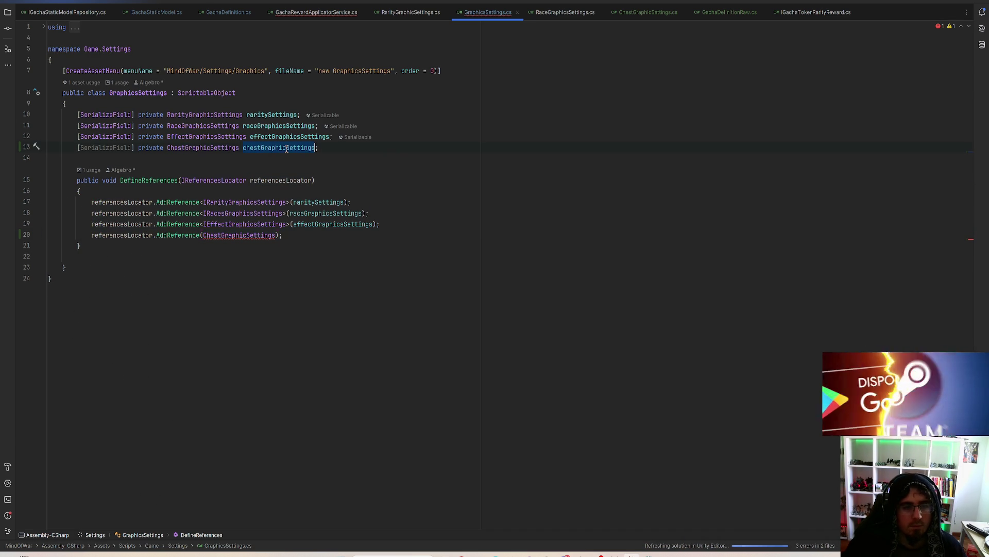
Pass the chestGraphicSettings field as the AddReference argument, then open GachaDefinitionRaw.cs
double_click(241, 234)
type("ch")
key("Return")
key("End")
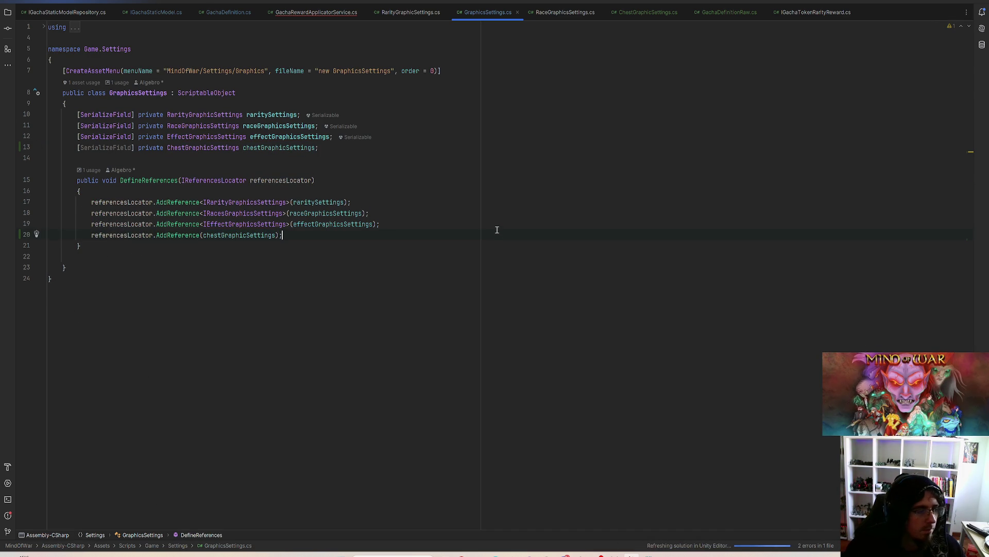
left_click(641, 13)
Declare a private ChestGraphicSettings chestGraphicSettings field in GachaRewardApplicatorService
left_click(714, 14)
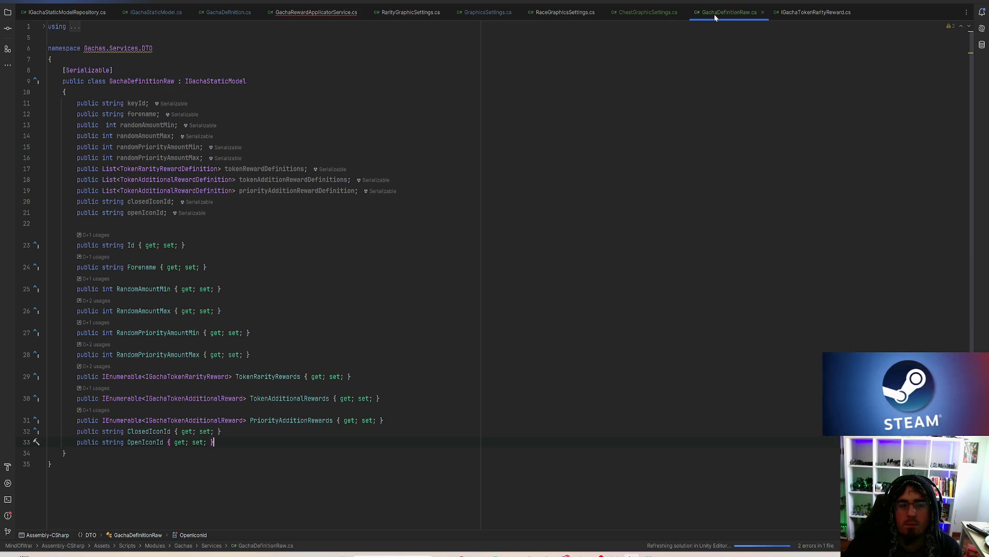
left_click(296, 13)
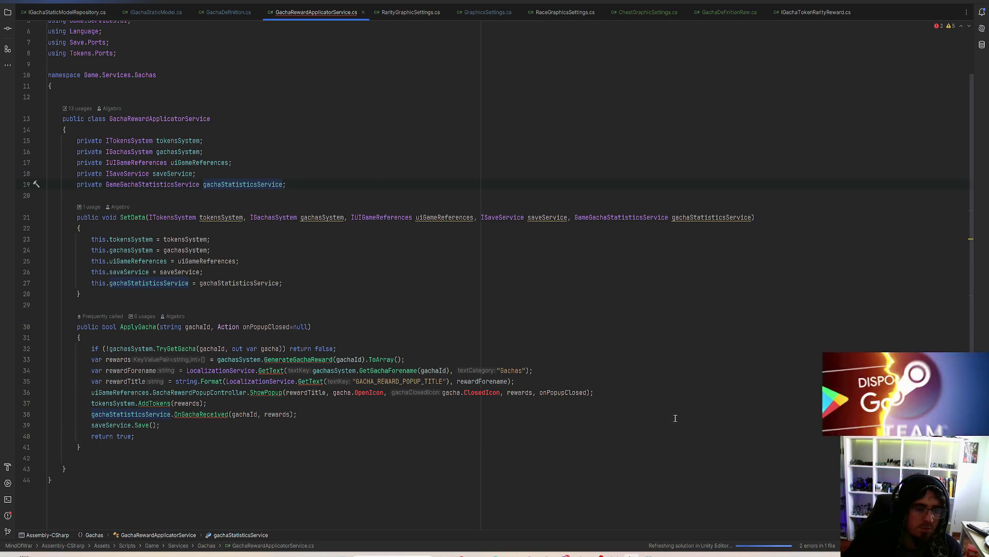
left_click(312, 184)
key("Return")
type("pr")
key("Return")
type("Gacha")
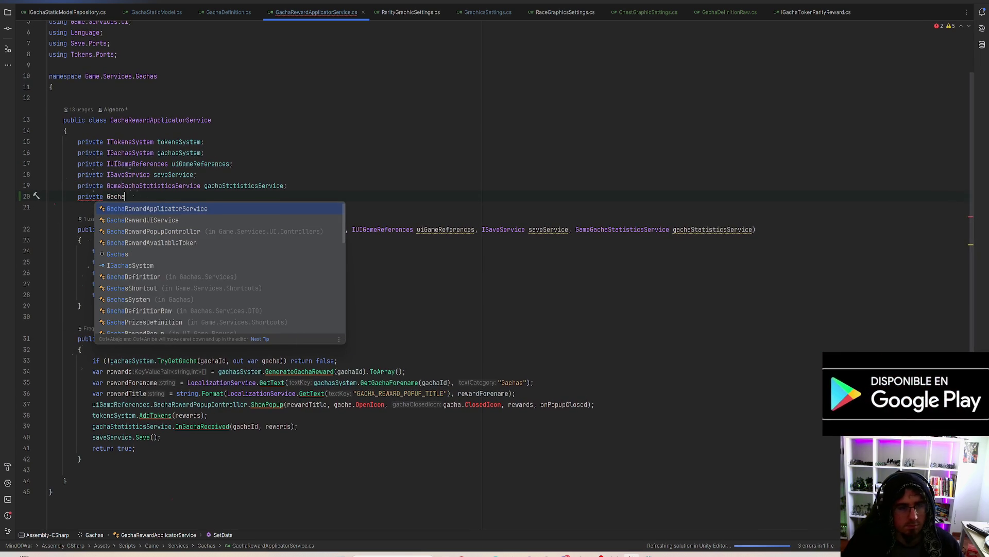
type("G")
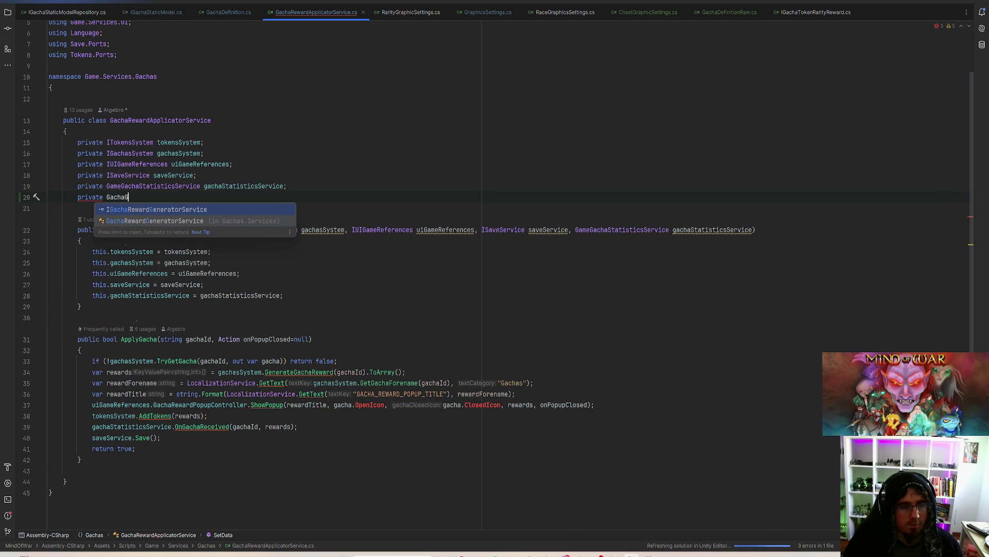
key("BackSpace")
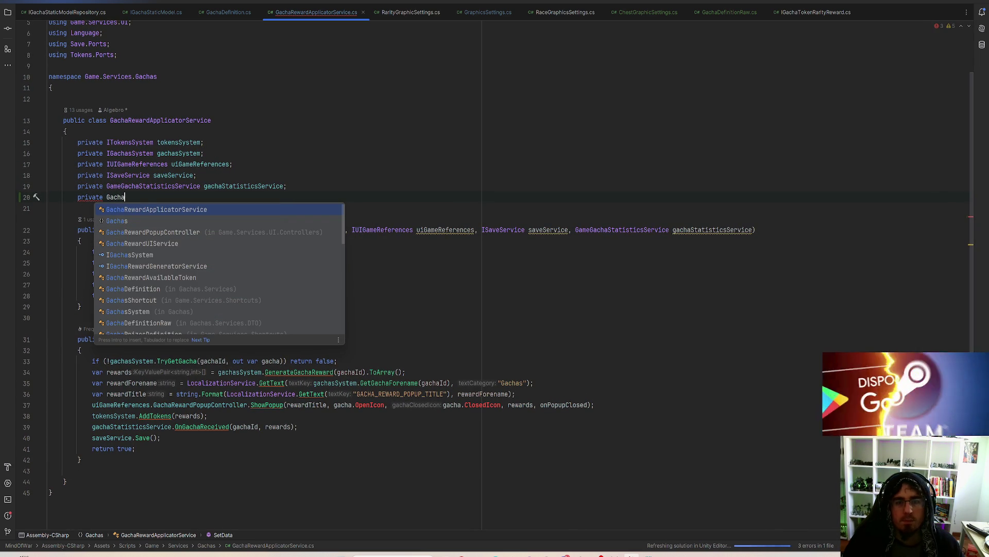
key("BackSpace")
key("BackSpace")
key("BackSpace")
type("C")
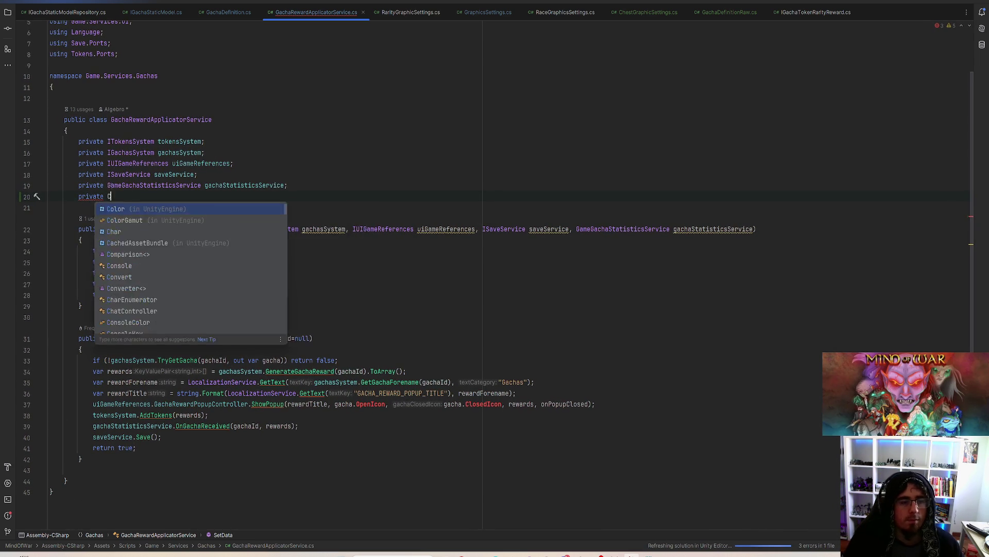
type("hest")
key("Return")
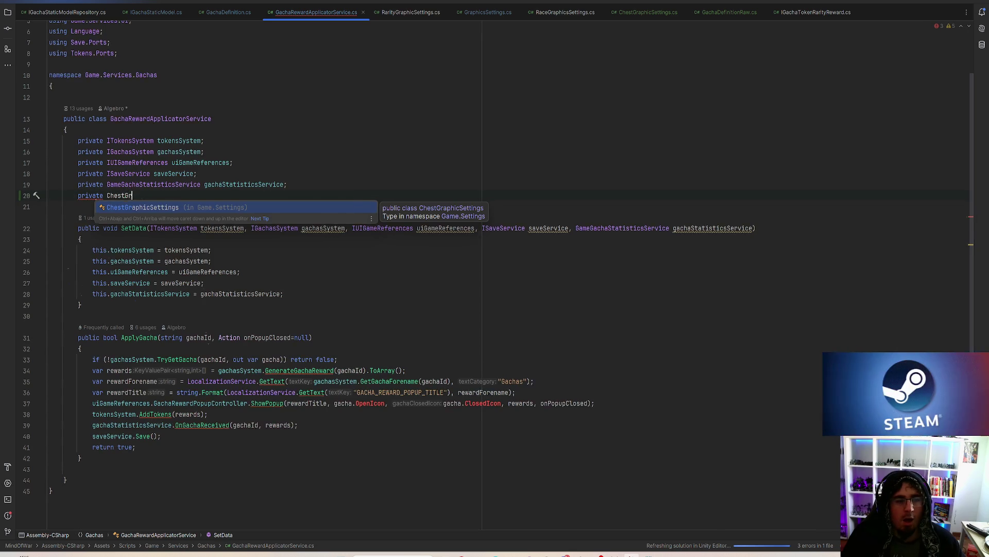
type("che")
key("Return")
type(";")
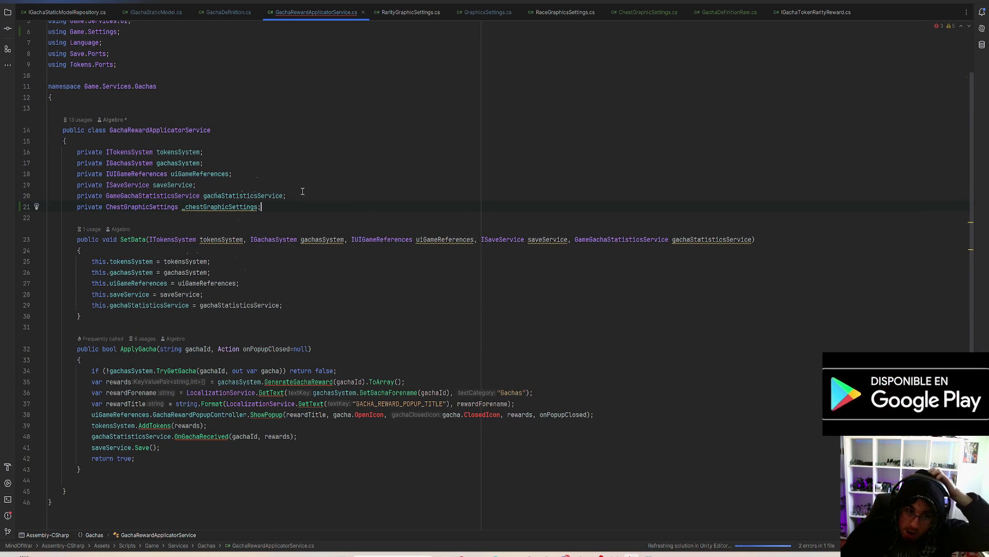
left_click(185, 206)
key("BackSpace")
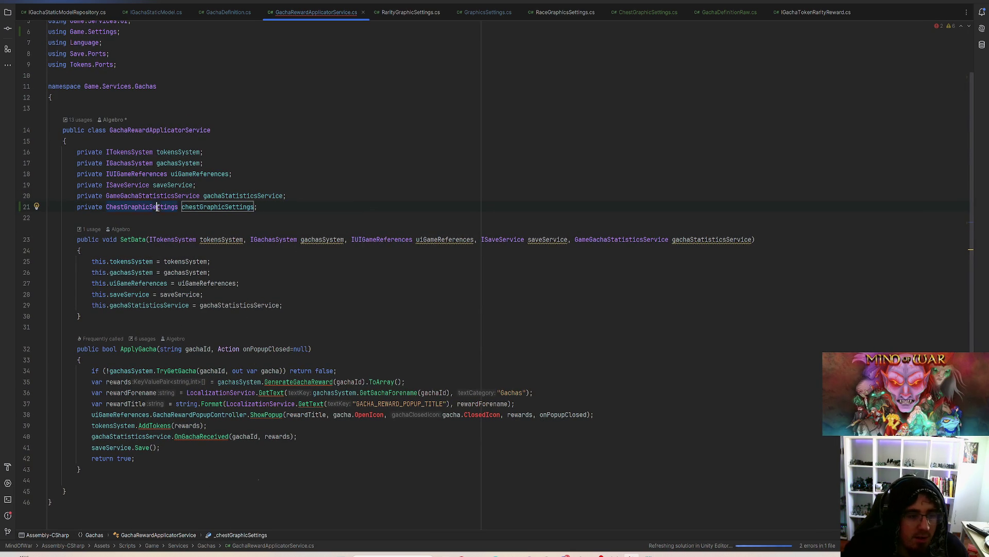
Add a ChestGraphicSettings chestGraphicSettings parameter to SetData and assign this.chestGraphicSettings in its body
left_click(753, 241)
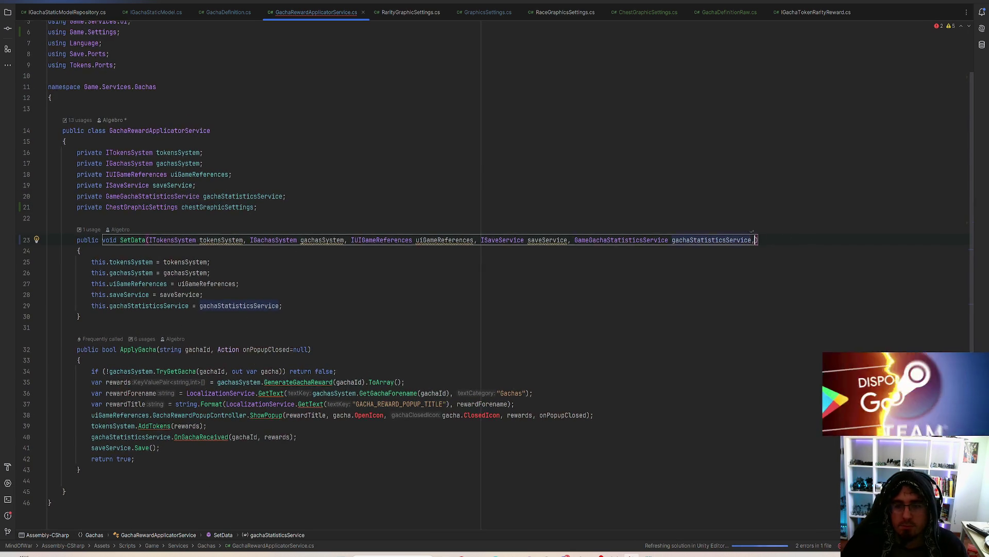
type(",")
key("Return")
type("ChestGraphicSettings c")
key("Return")
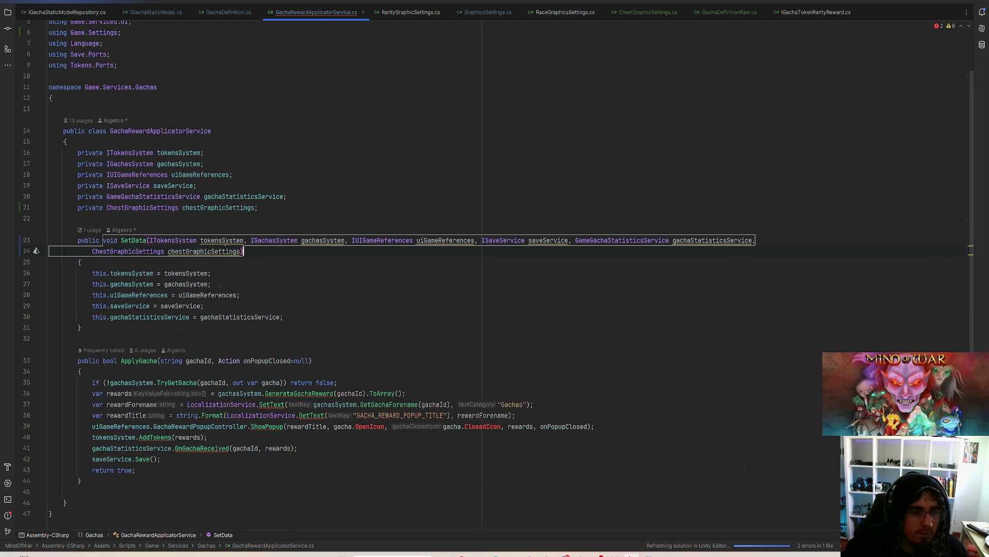
left_click(303, 316)
key("Return")
type("this.c")
key("Return")
key("Tab")
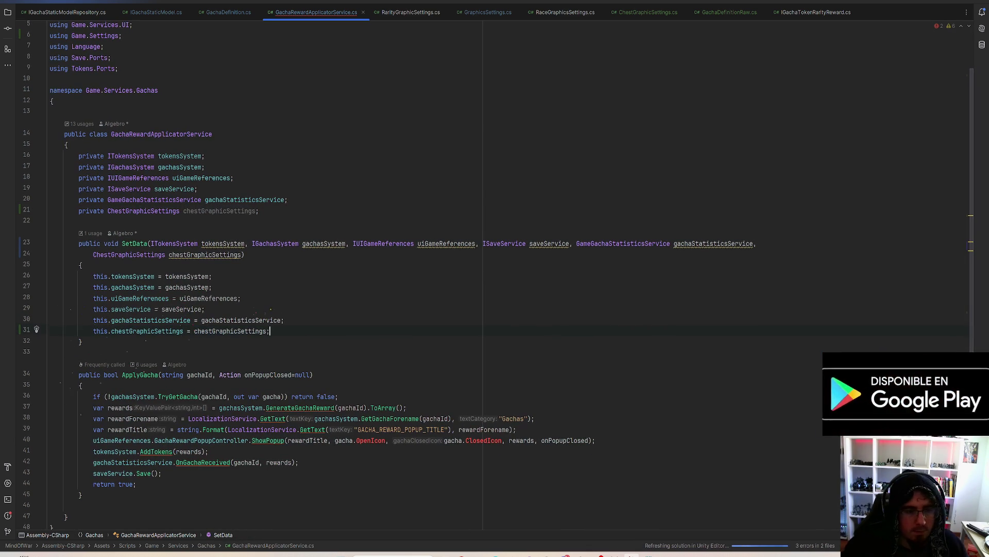
key("Up")
key("Up")
key("Up")
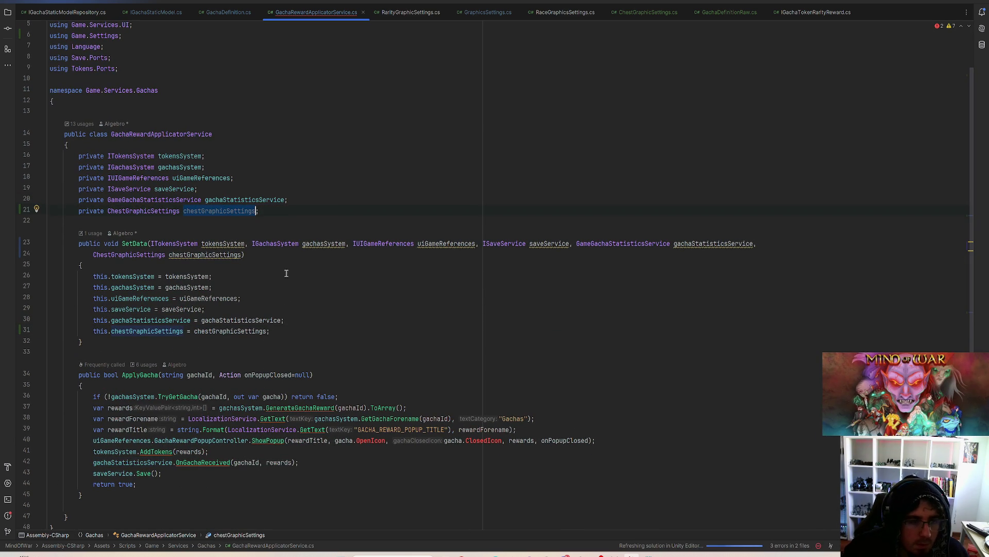
Replace the popup's OpenIcon argument with chestGraphicSettings.GetIcon(gacha.OpenIconId) on its own line
scroll(297, 271, "down", 3)
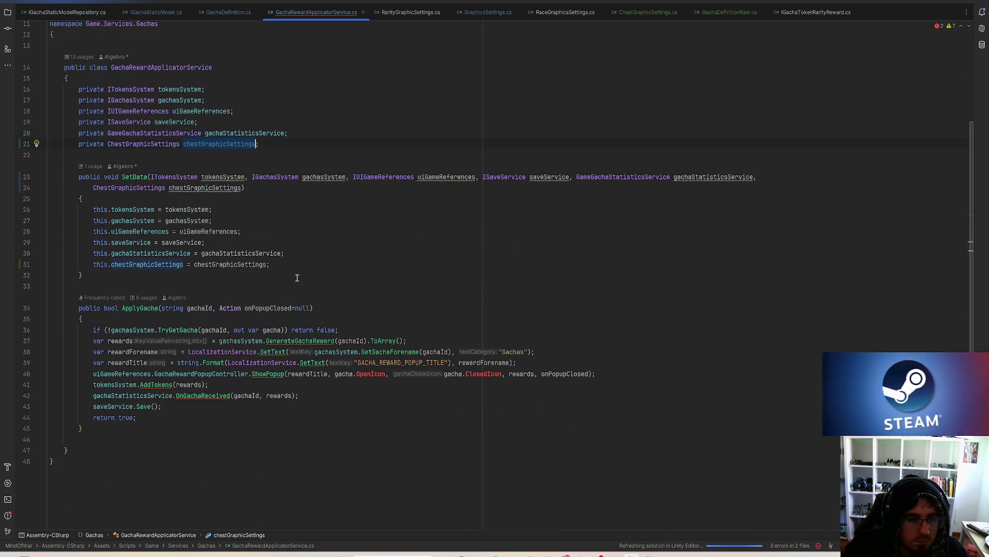
double_click(384, 375)
key("ctrl+shift+Left")
key("ctrl+shift+Left")
type("chestGraphicSettings")
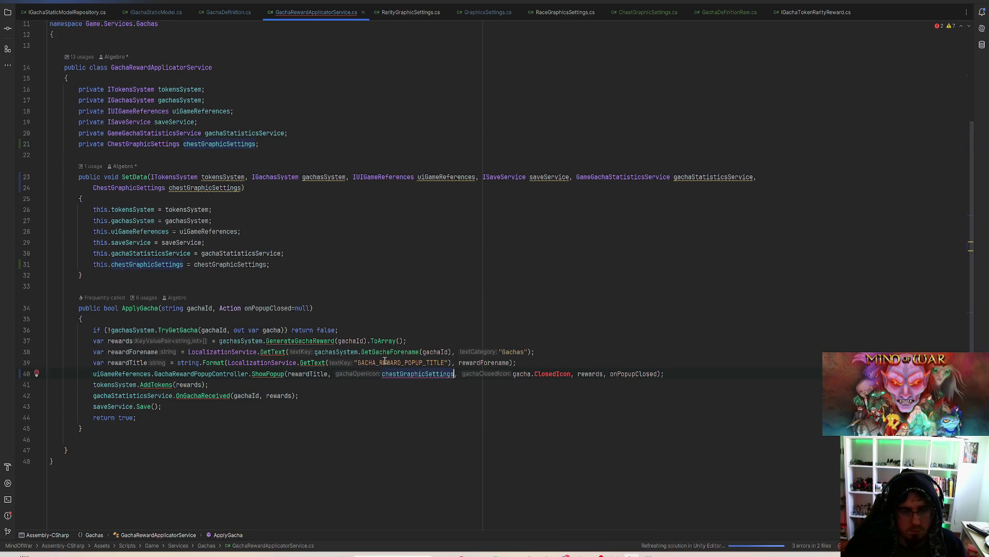
type(".GetIcon")
key("Return")
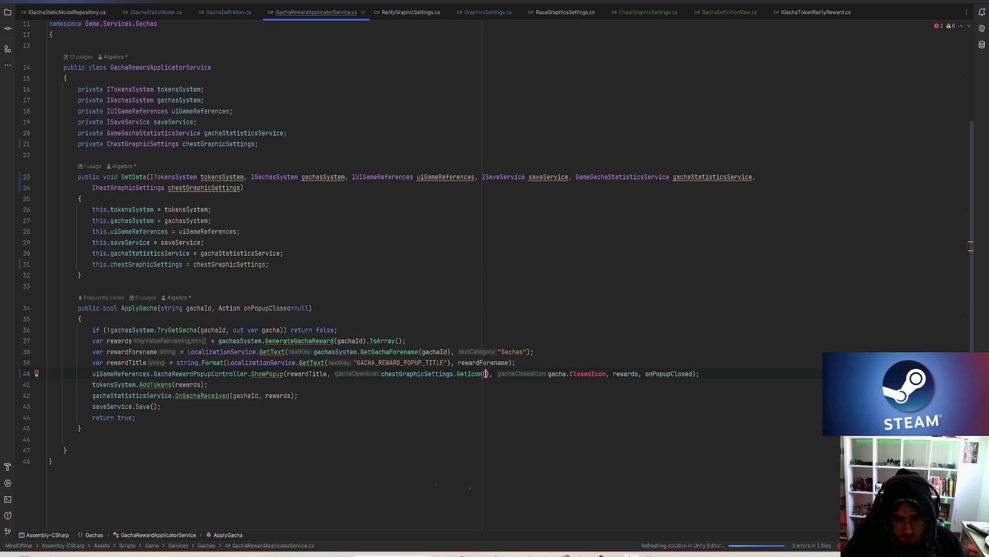
type("gacha.")
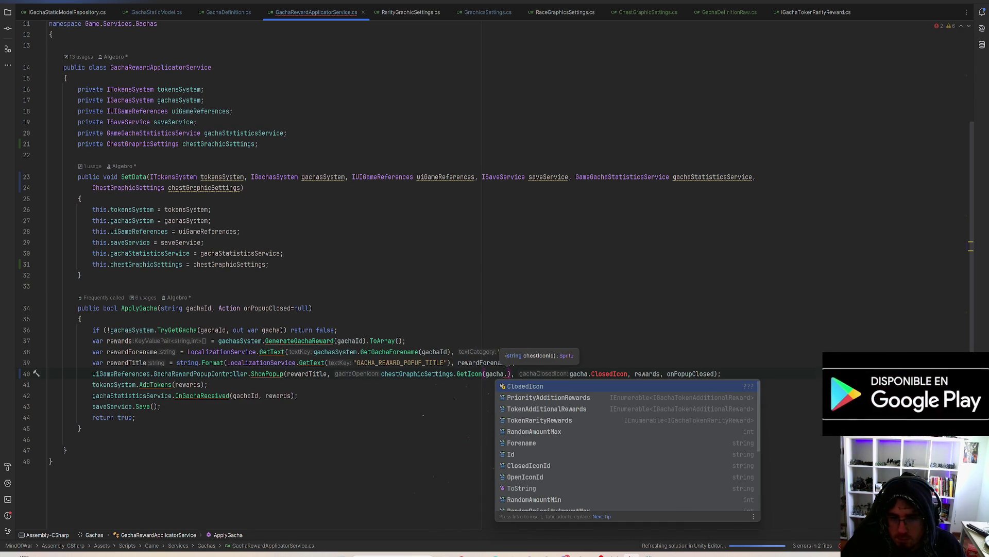
type("Open")
key("Return")
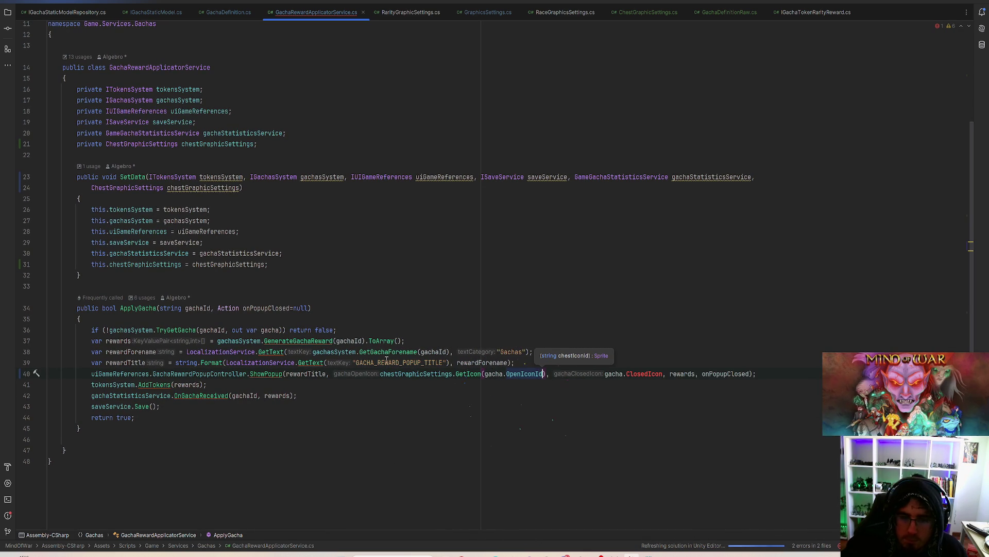
left_click_drag(380, 373, 547, 374)
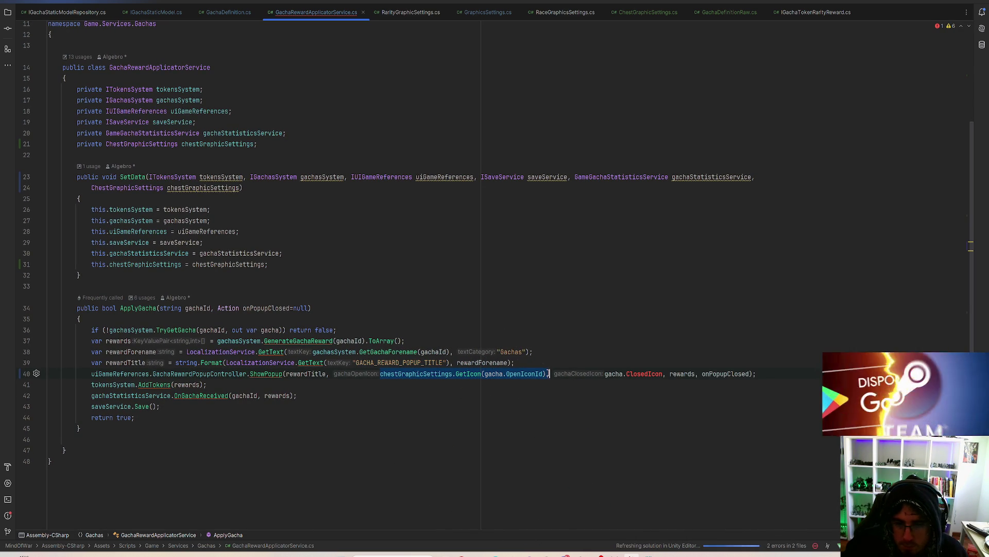
left_click(553, 374)
left_click(380, 376)
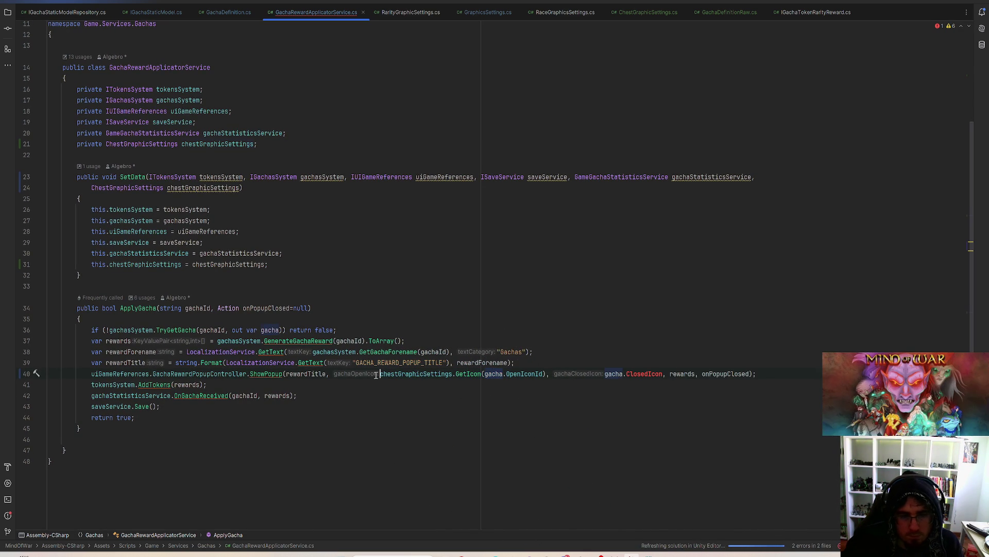
key("Return")
Replace gacha.ClosedIcon with chestGraphicSettings.GetIcon(gacha.ClosedIconId), then recompile in Unity and open the error line
double_click(166, 384)
left_click(319, 384, "shift")
key("ctrl+c")
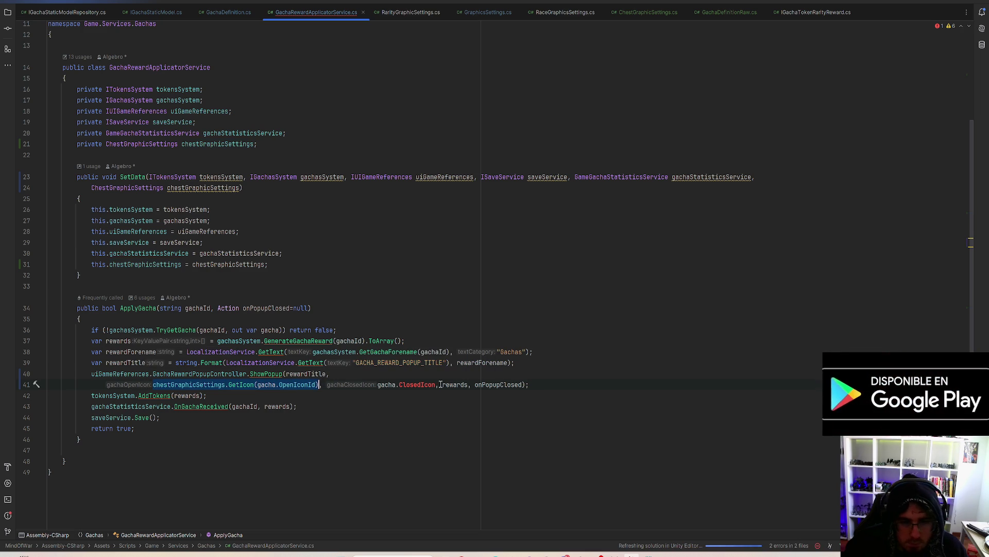
left_click_drag(436, 385, 378, 384)
key("ctrl+v")
double_click(523, 385)
type("Cl")
key("Return")
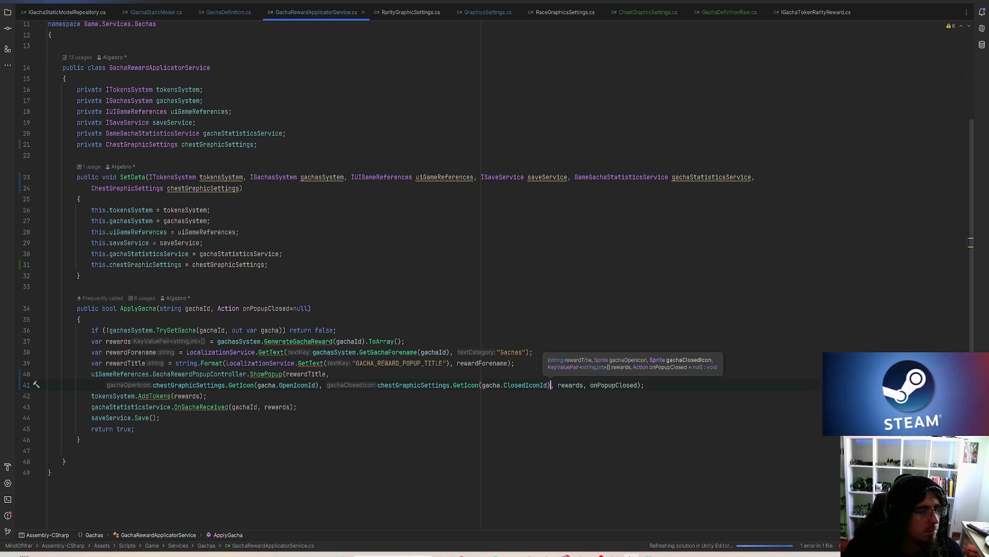
left_click(946, 2)
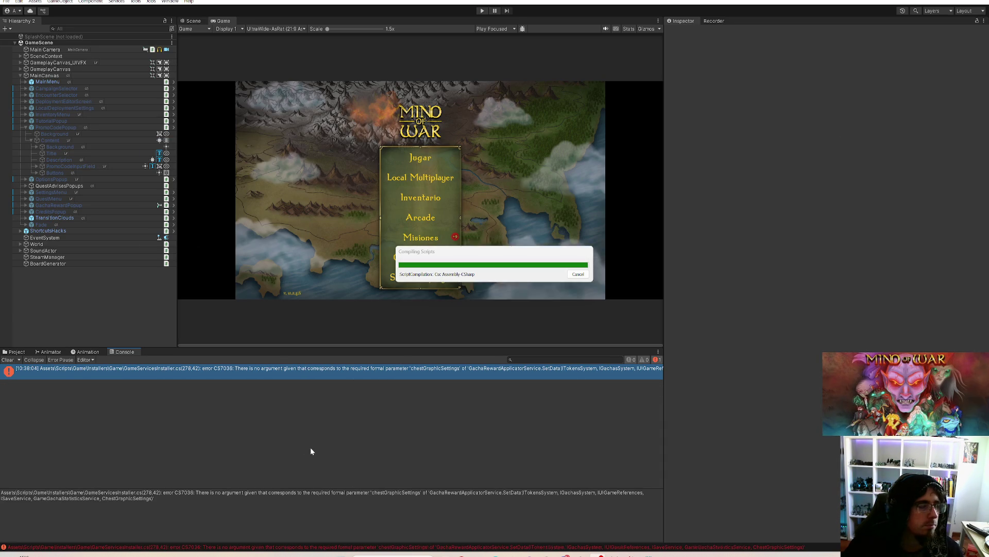
double_click(432, 372)
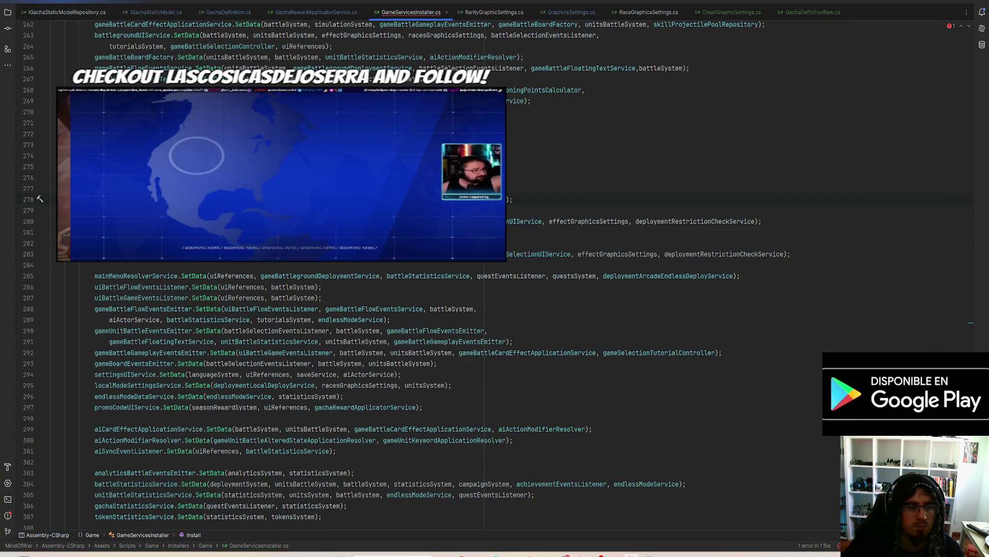
Start adding a graphics-settings argument to the installer's SetData call, then back it out and review the code
type(", gra")
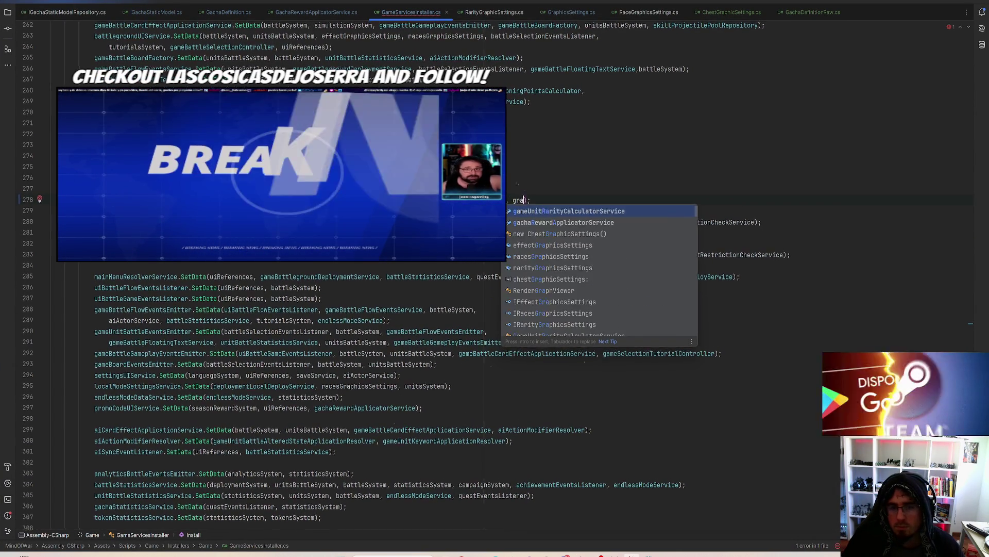
type("phic")
key("BackSpace")
key("BackSpace")
key("BackSpace")
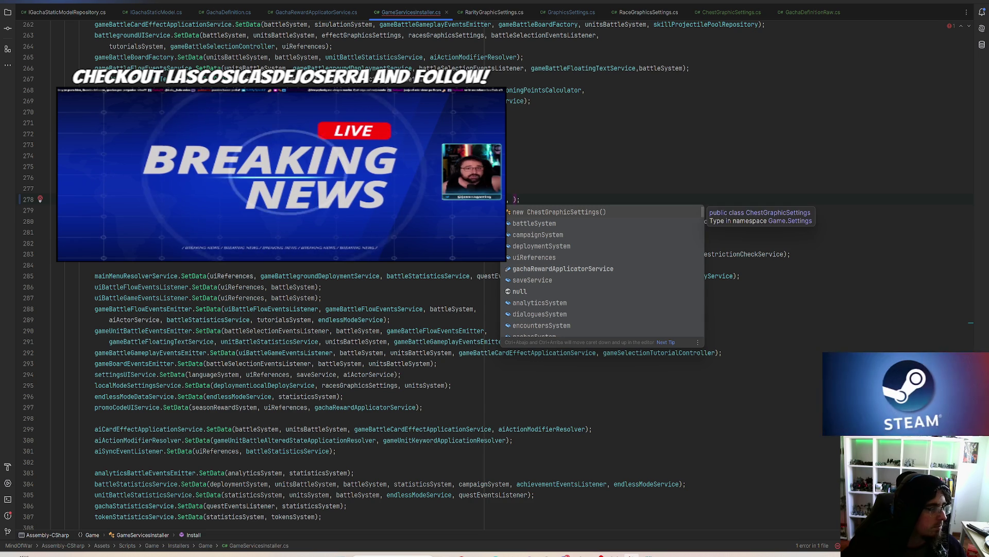
key("alt+Tab")
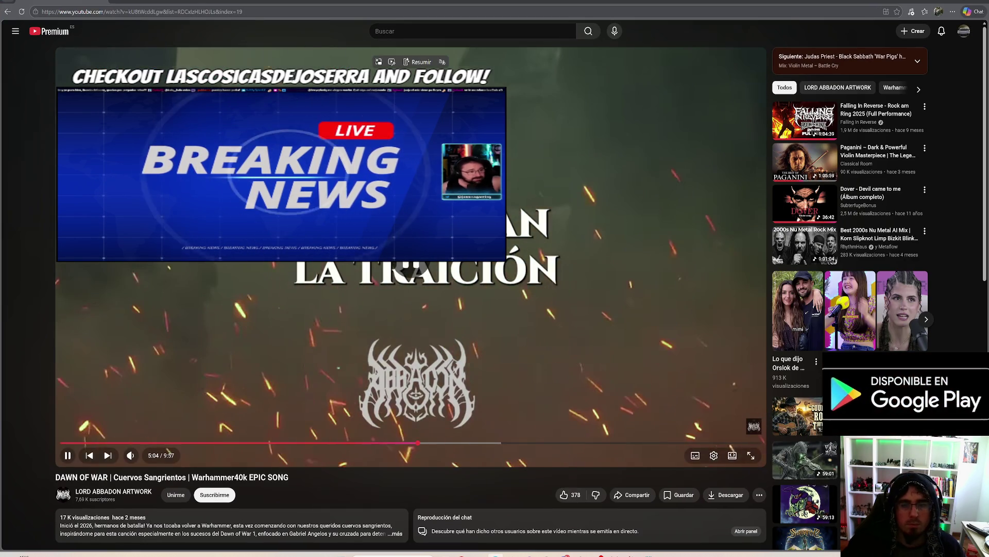
key("alt+Tab")
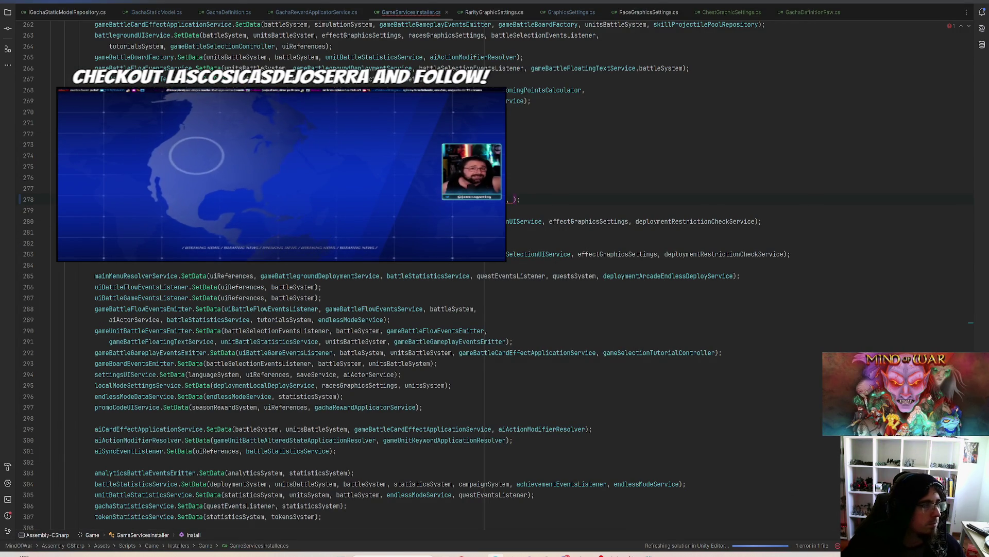
scroll(352, 205, "up", 20)
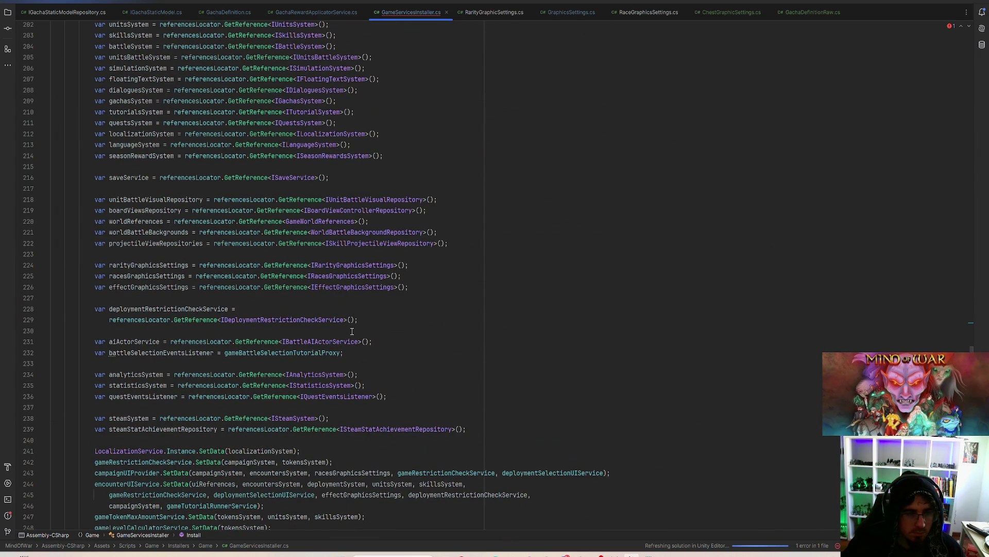
scroll(349, 325, "up", 3)
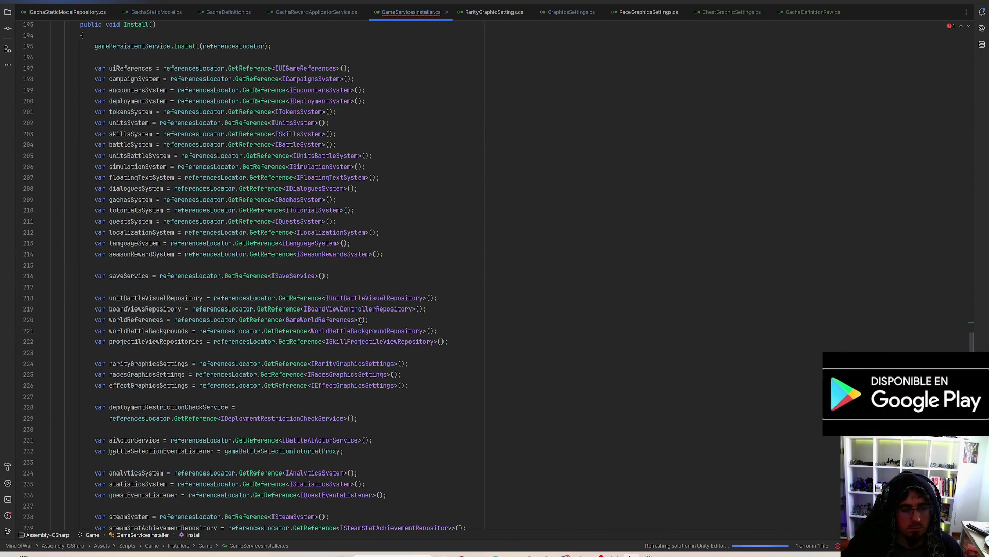
scroll(308, 365, "down", 20)
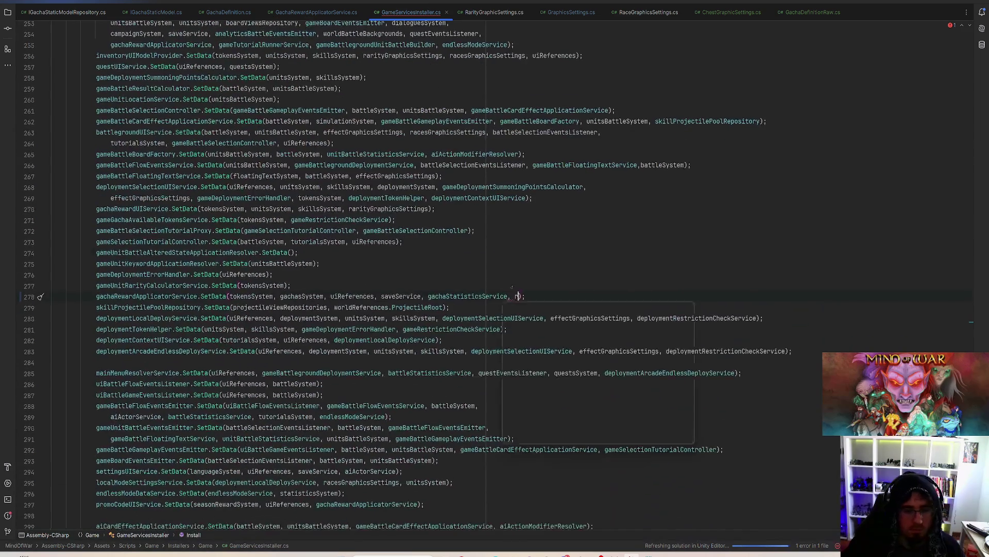
Pass referencesLocator.GetReference<ChestGraphicSettings>() to SetData and return to Unity to recompile
left_click(508, 297)
type(", refe")
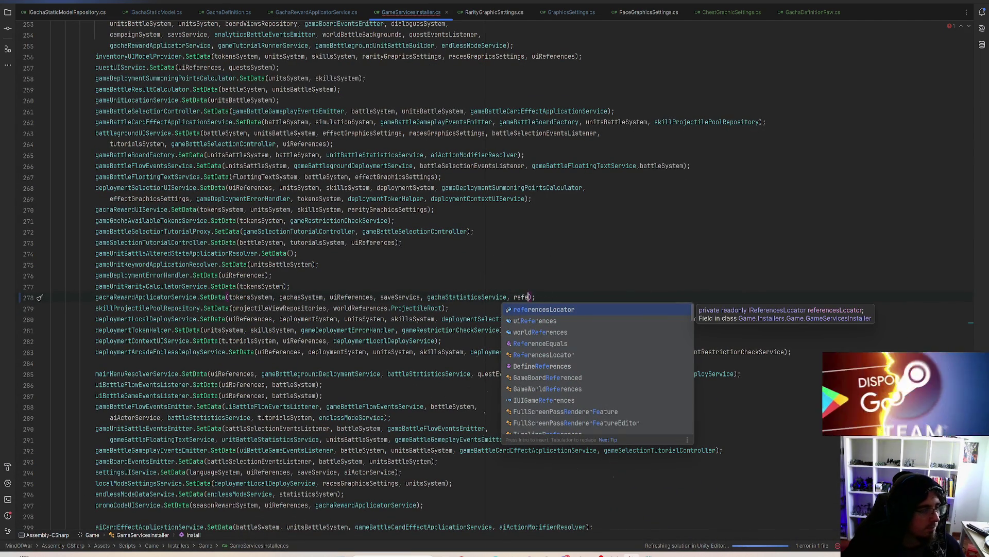
key("Escape")
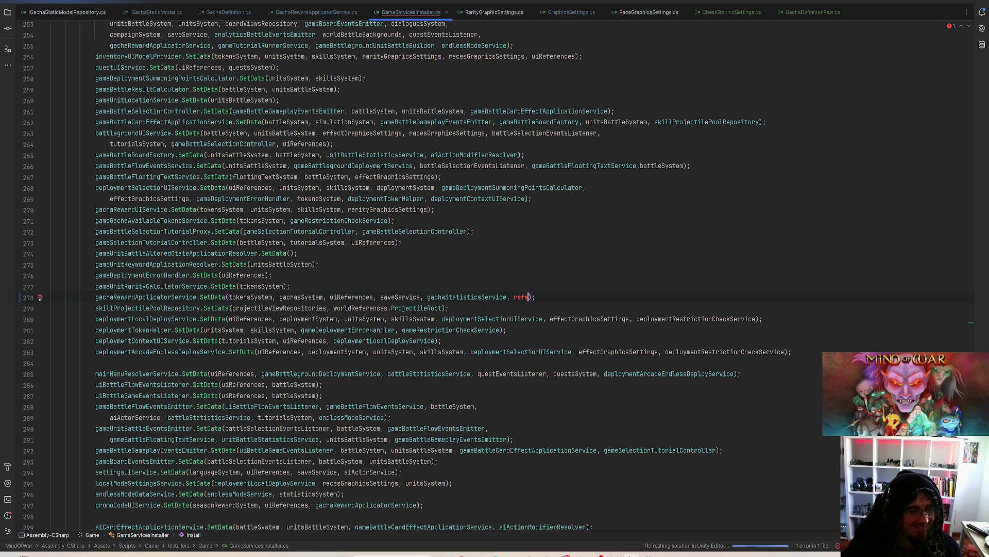
left_click(528, 297)
key("ctrl+space")
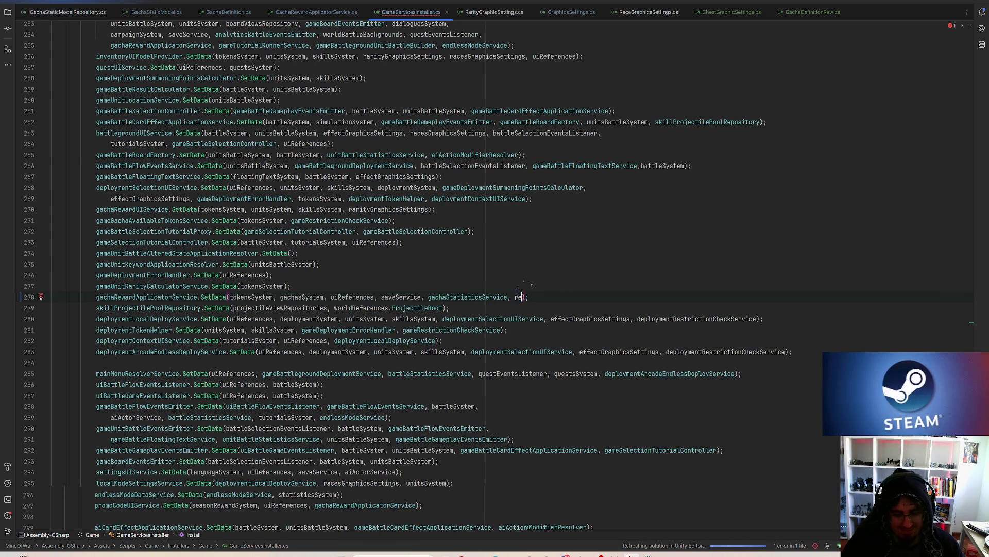
key("Return")
type(".GetReference<")
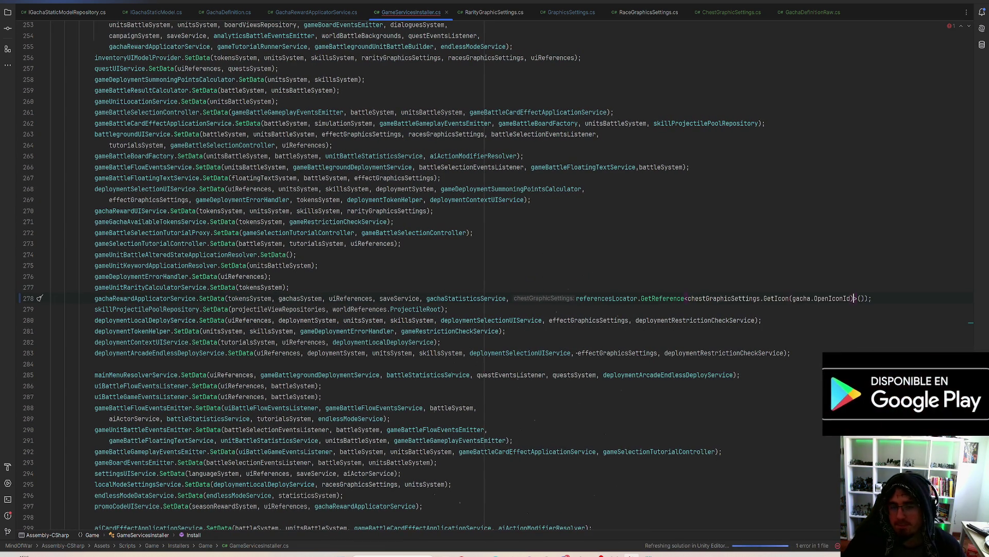
type("Chest")
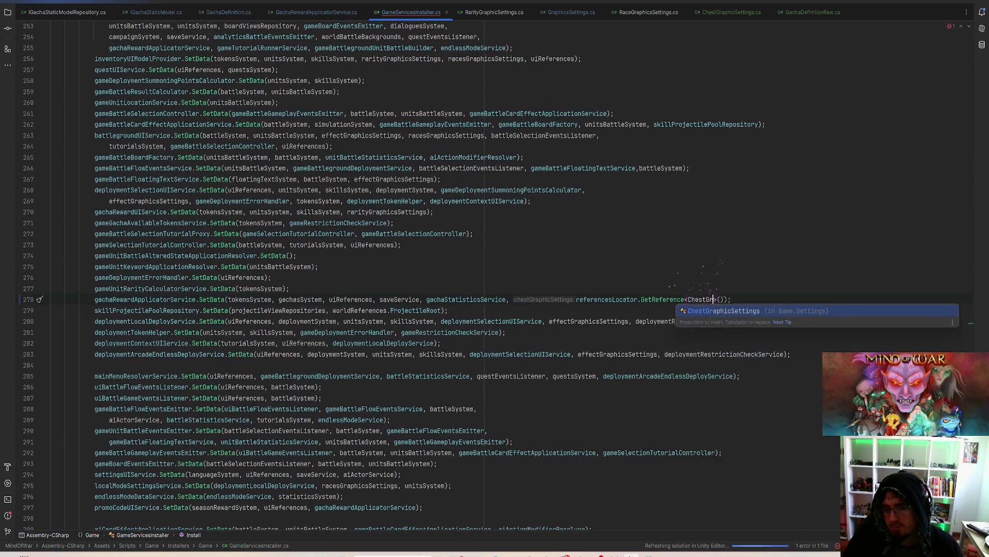
key("Return")
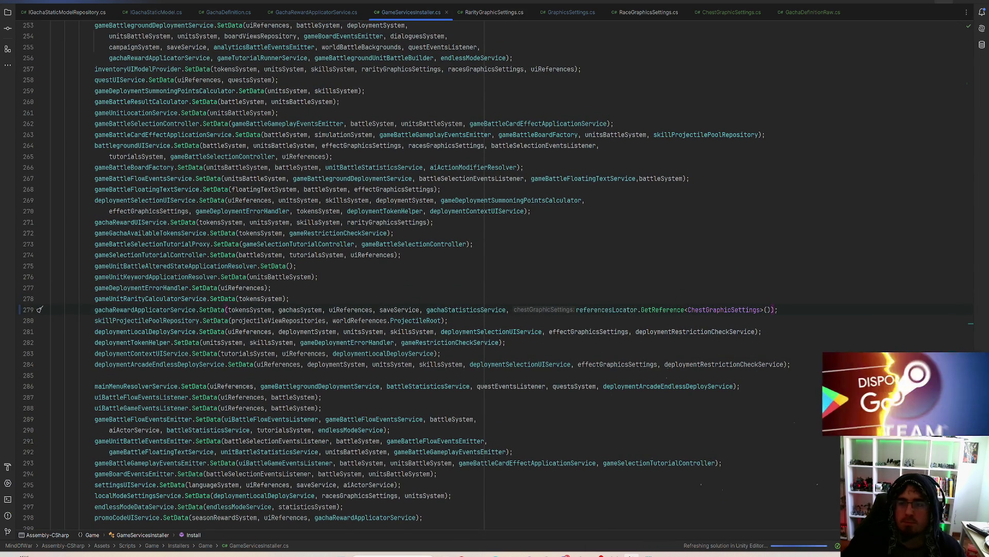
double_click(855, 2)
left_click(856, 2)
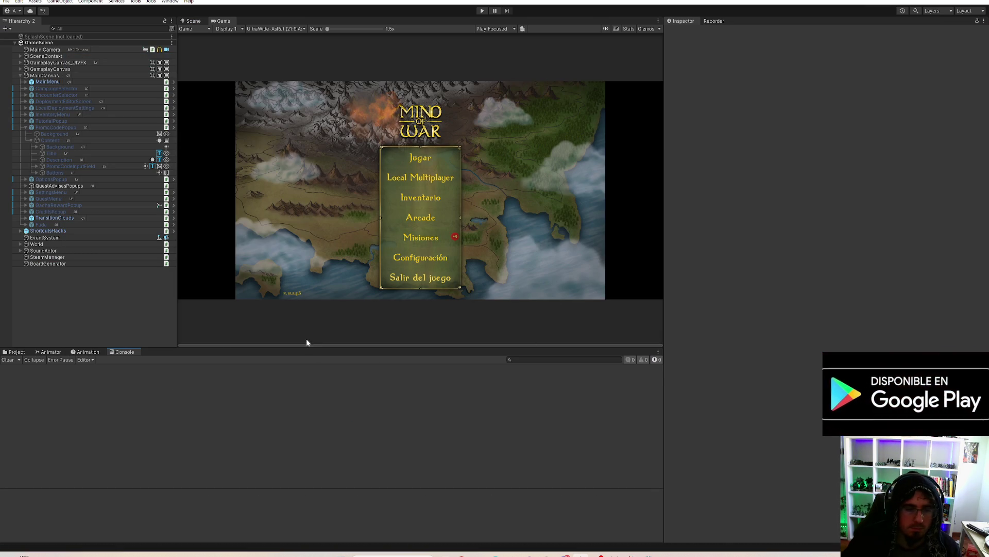
Run the game in Play mode, stop it, and review the Console output
left_click(482, 11)
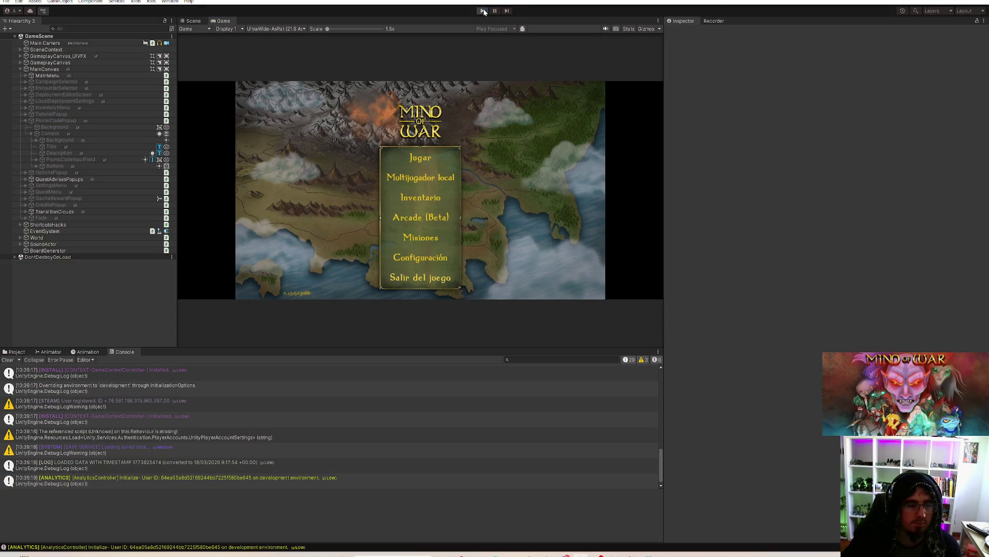
left_click(483, 12)
scroll(393, 442, "up", 3)
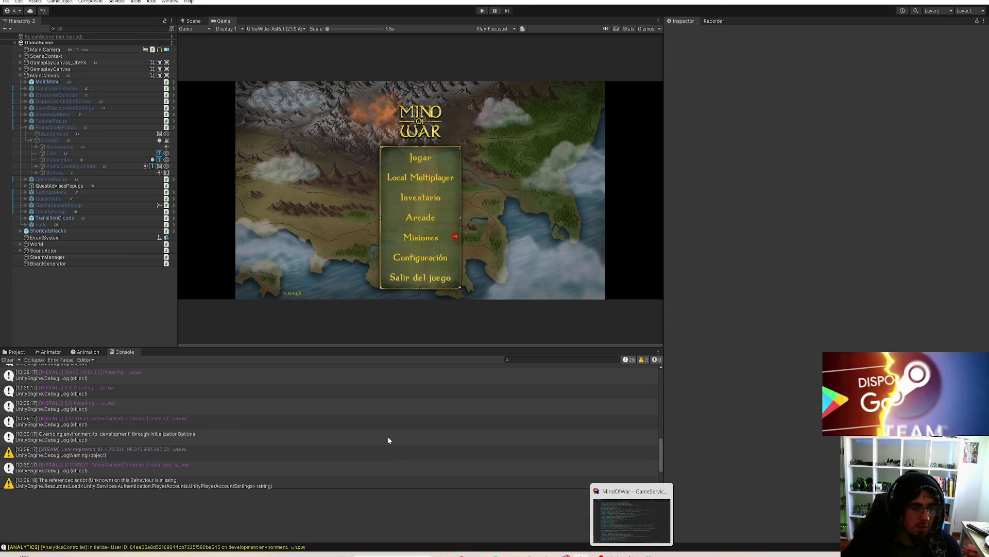
scroll(392, 436, "down", 3)
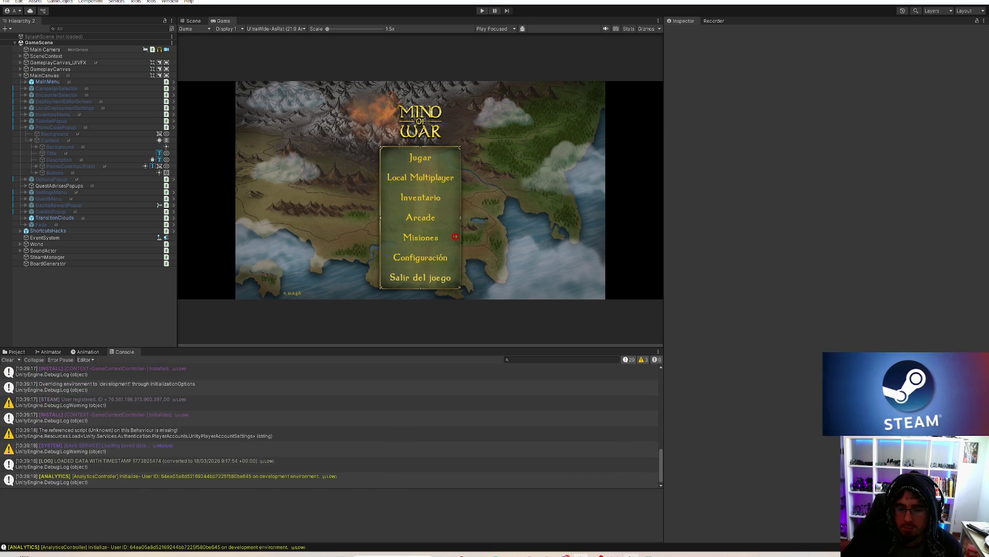
Review the deprecated closedIcon and openIcon fields in GachaDefinition in Rider, then return to Unity
key("alt+Tab")
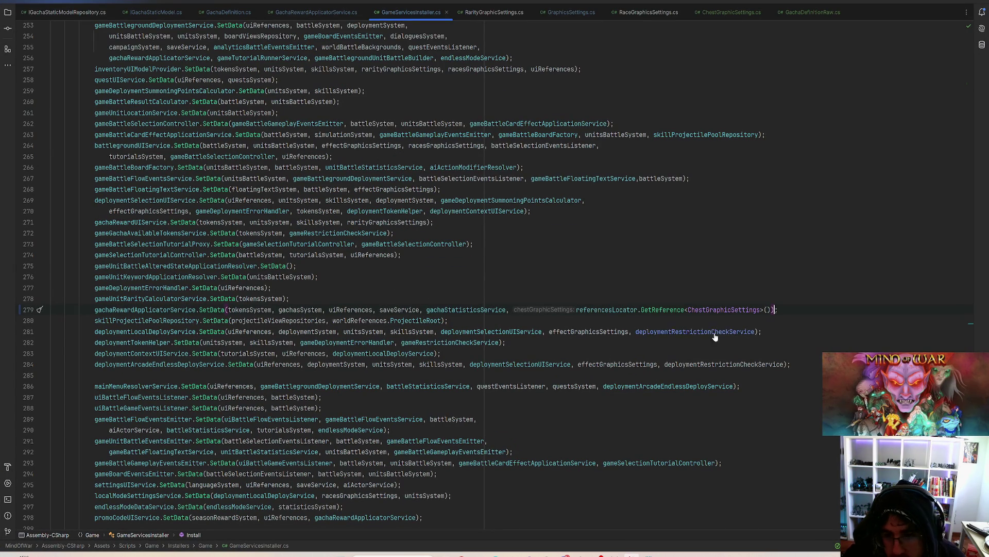
left_click(327, 14)
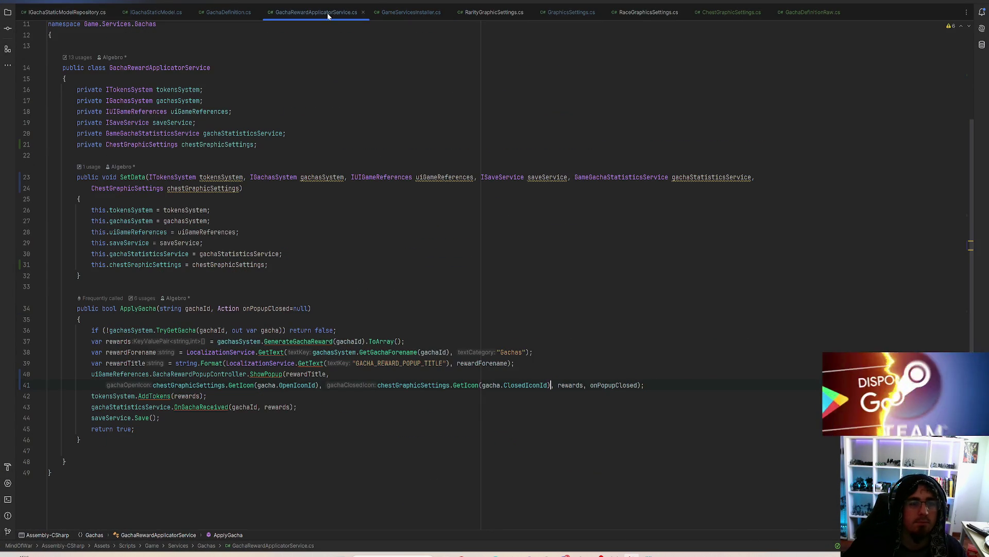
left_click(232, 13)
scroll(182, 231, "up", 6)
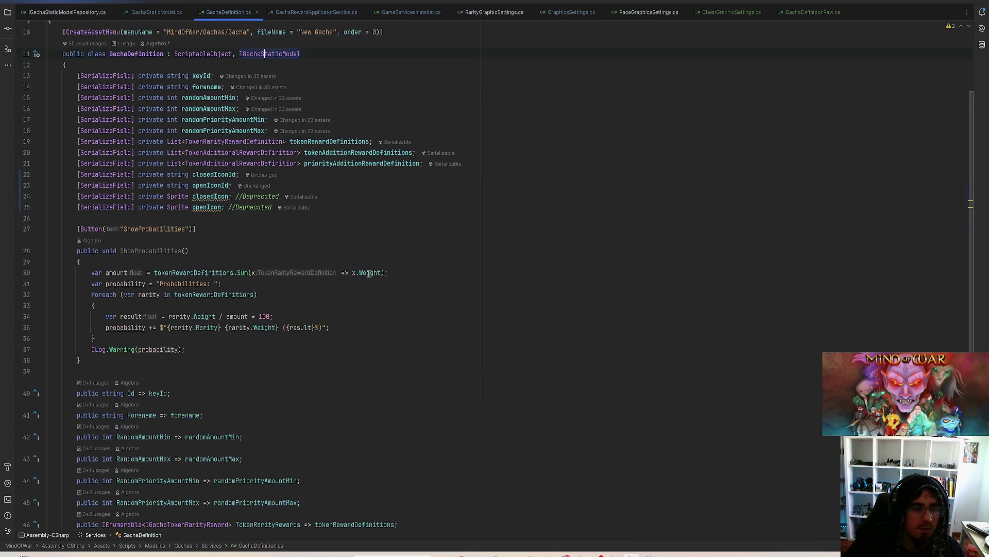
left_click_drag(49, 229, 272, 240)
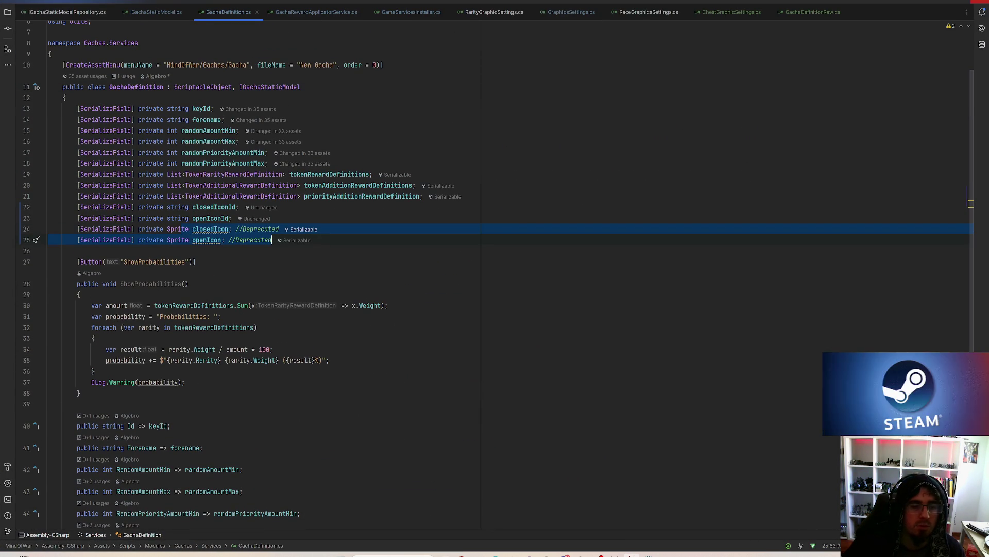
key("alt+Tab")
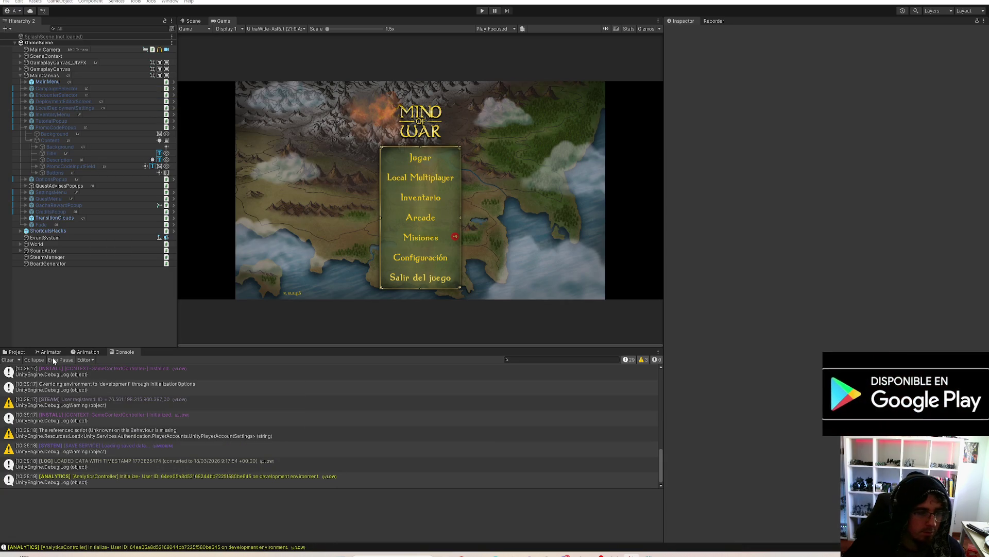
Select Epic_chest_quest in Assets/Data/Gachas and collapse its reward lists in the Inspector
left_click(17, 351)
scroll(60, 413, "up", 15)
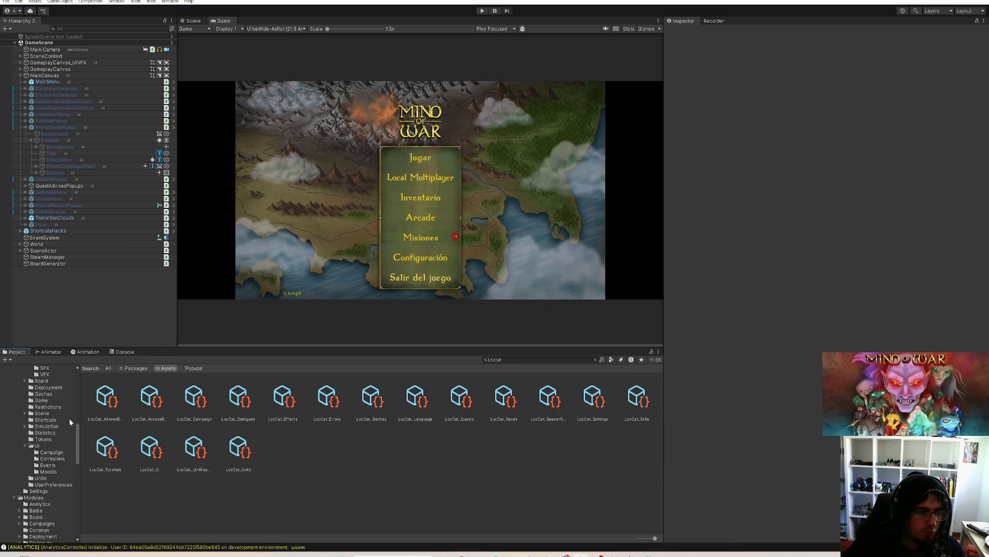
left_click(19, 410)
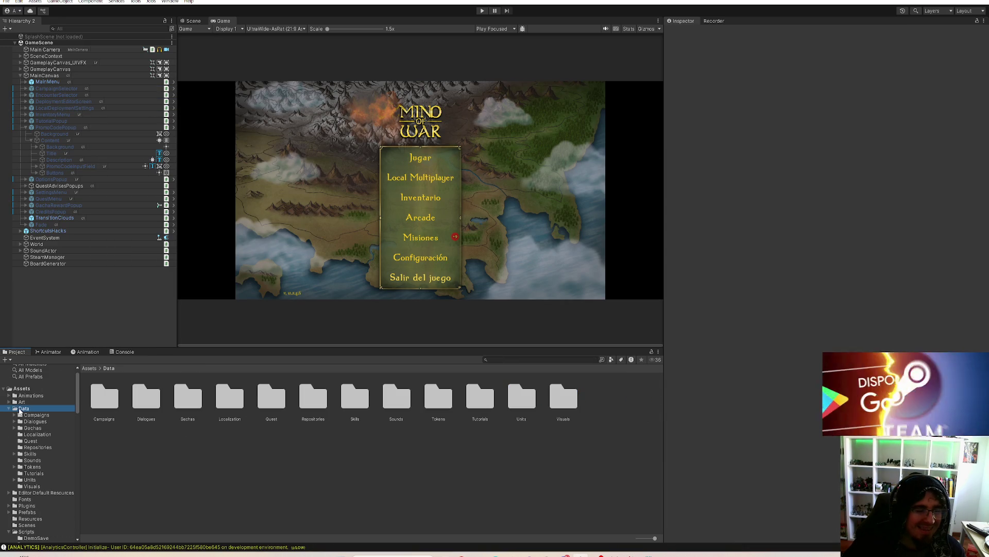
left_click(33, 428)
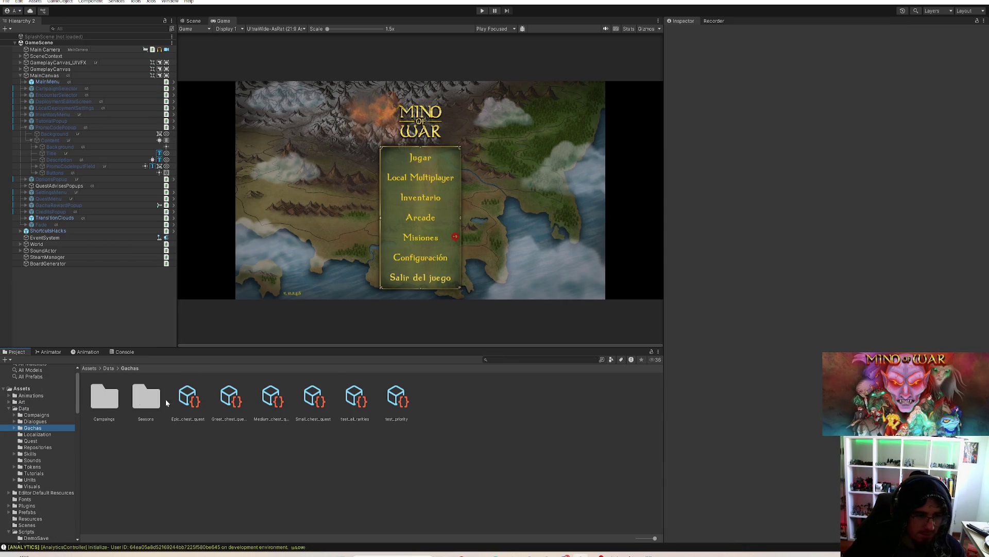
left_click(188, 399)
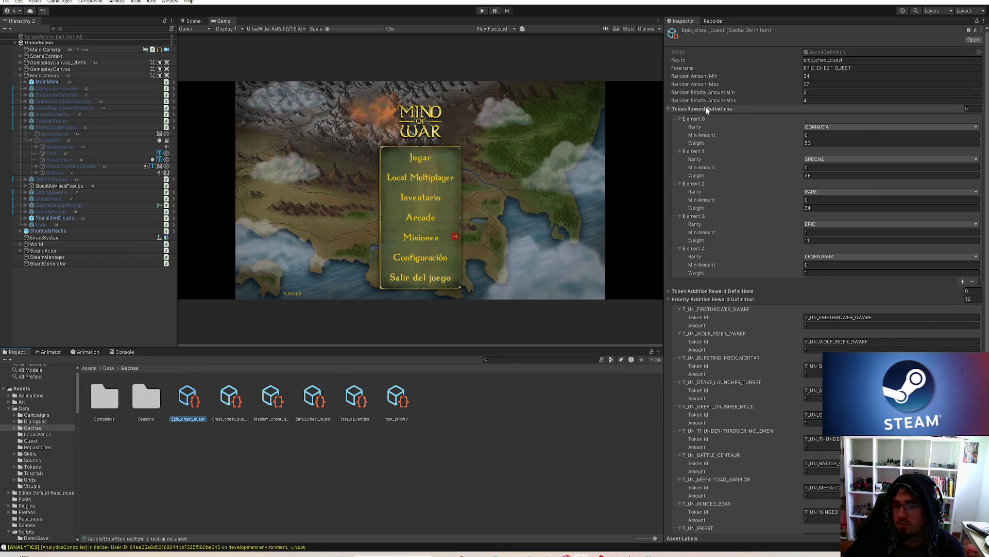
left_click(703, 109)
left_click(702, 125)
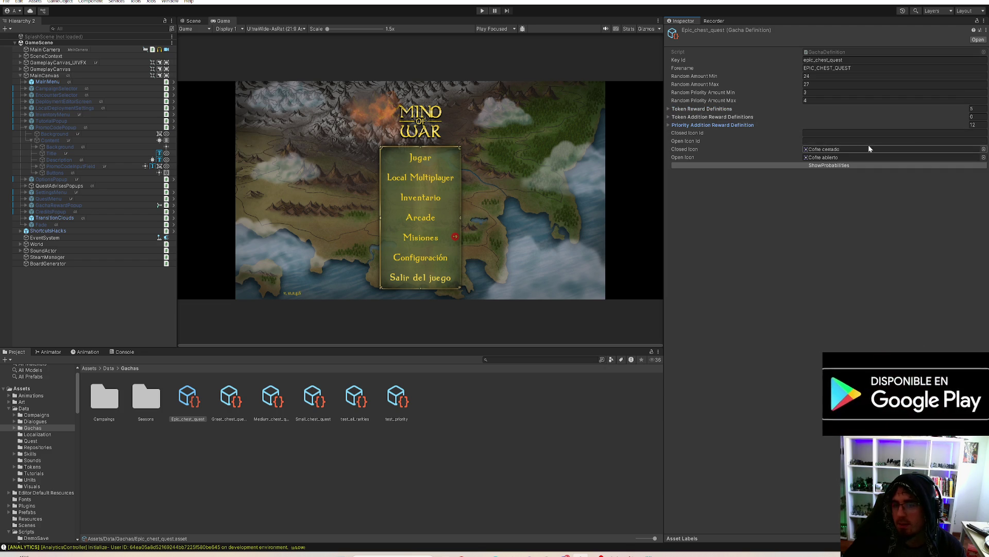
Locate the Open Icon sprite among the assets, then reselect Epic_chest_quest from Data/Gachas
left_click(824, 157)
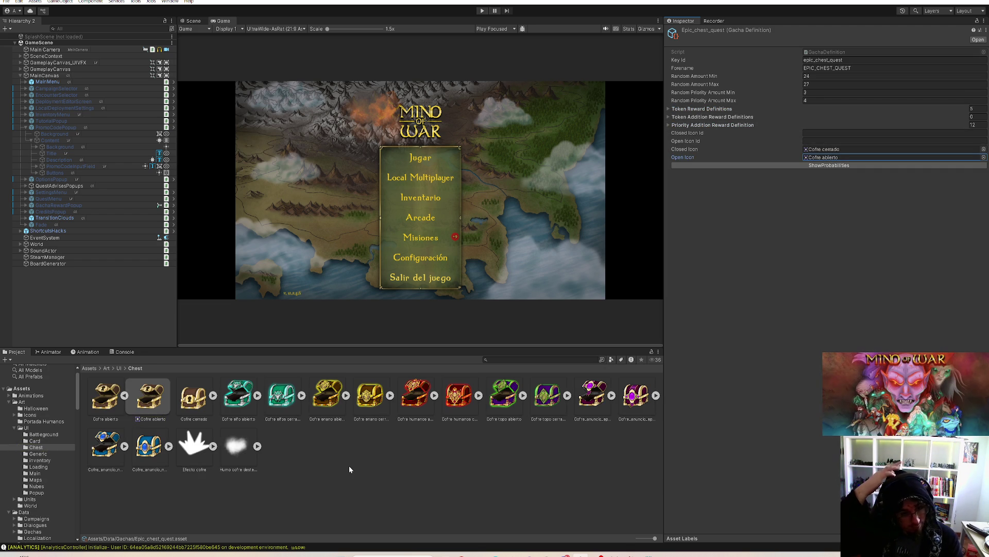
left_click(124, 395)
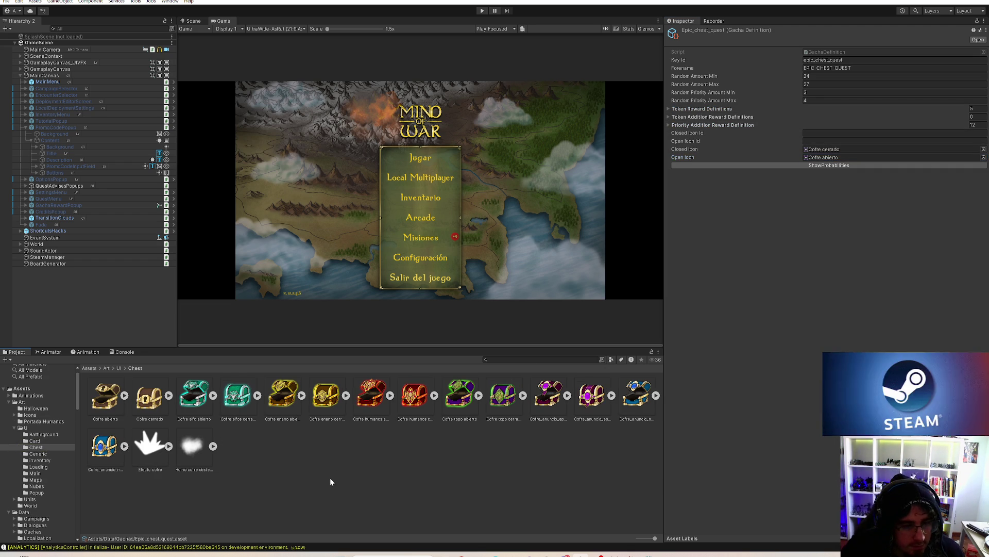
left_click(376, 451)
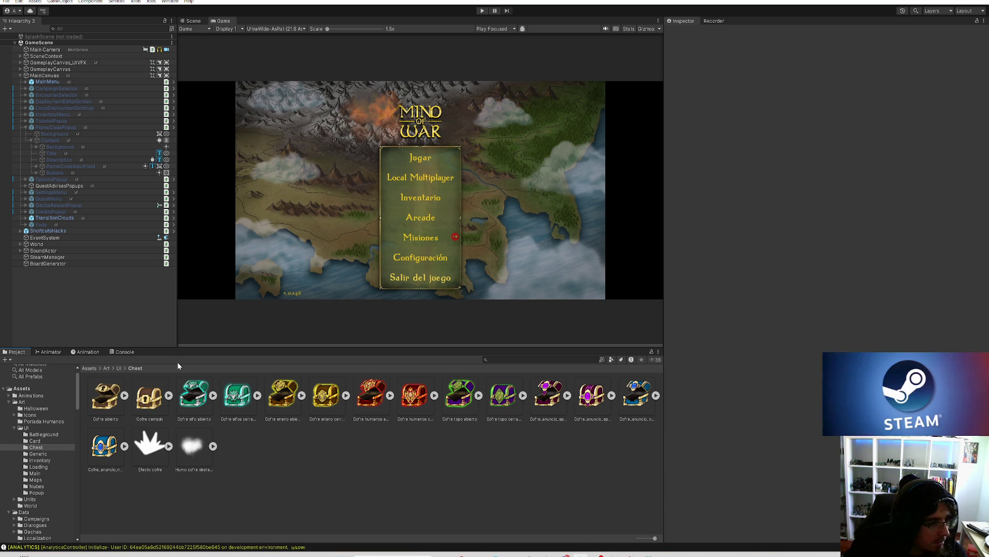
left_click(26, 512)
scroll(28, 496, "down", 1)
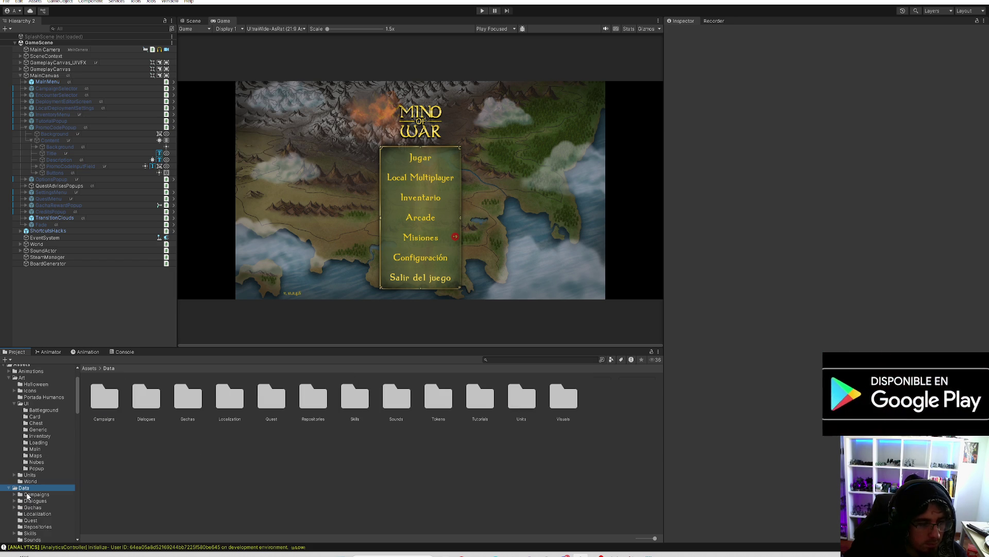
left_click(32, 507)
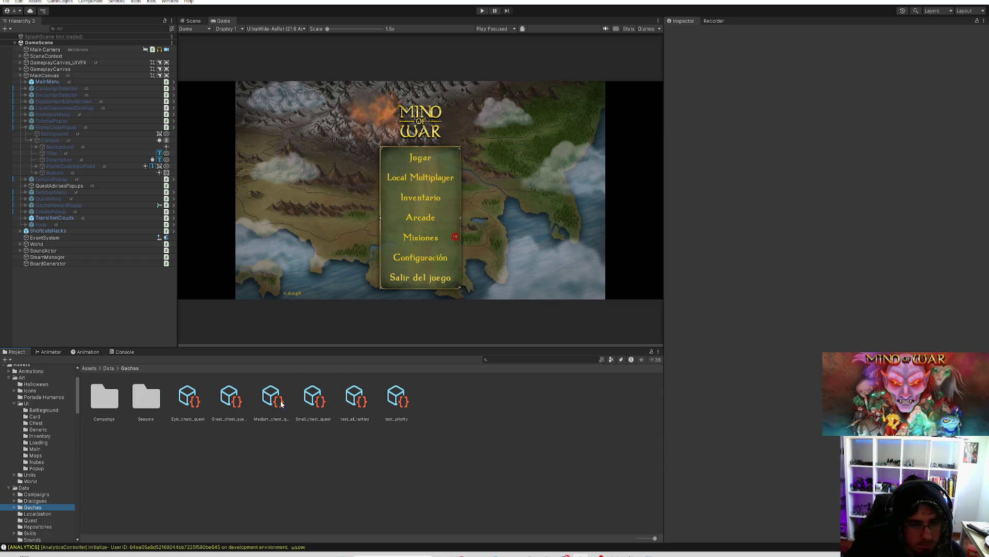
left_click(188, 398)
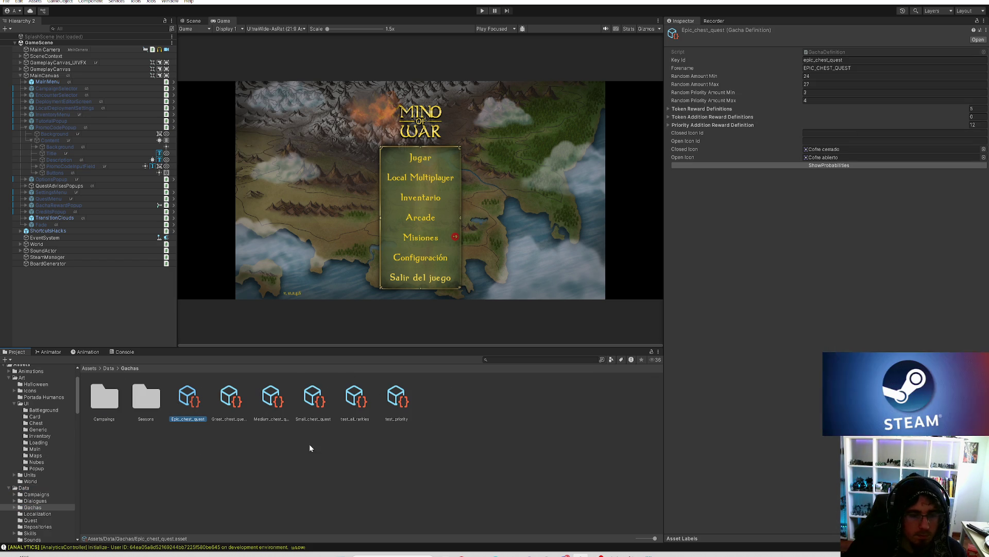
Add a second Inspector tab and dock it beside the game view
right_click(694, 24)
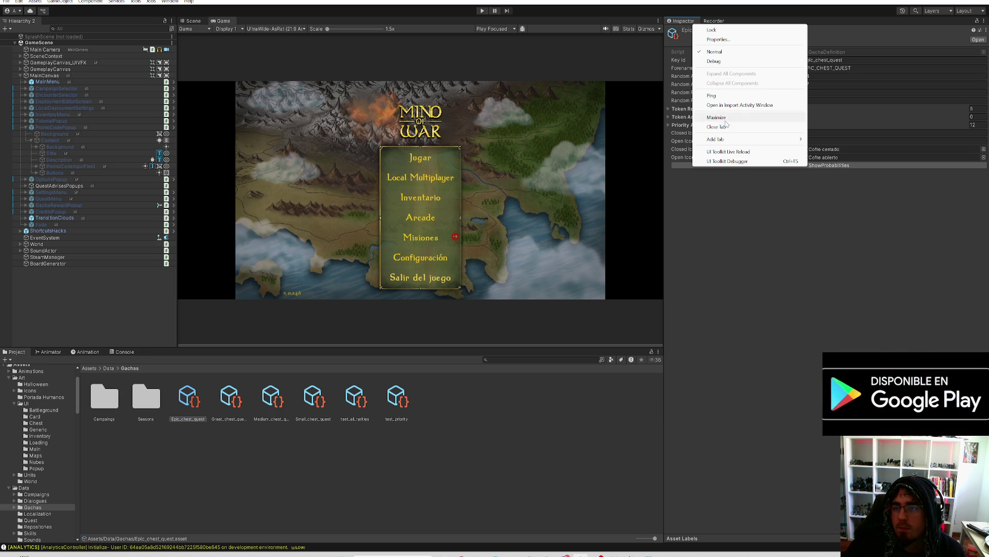
mouse_move(754, 143)
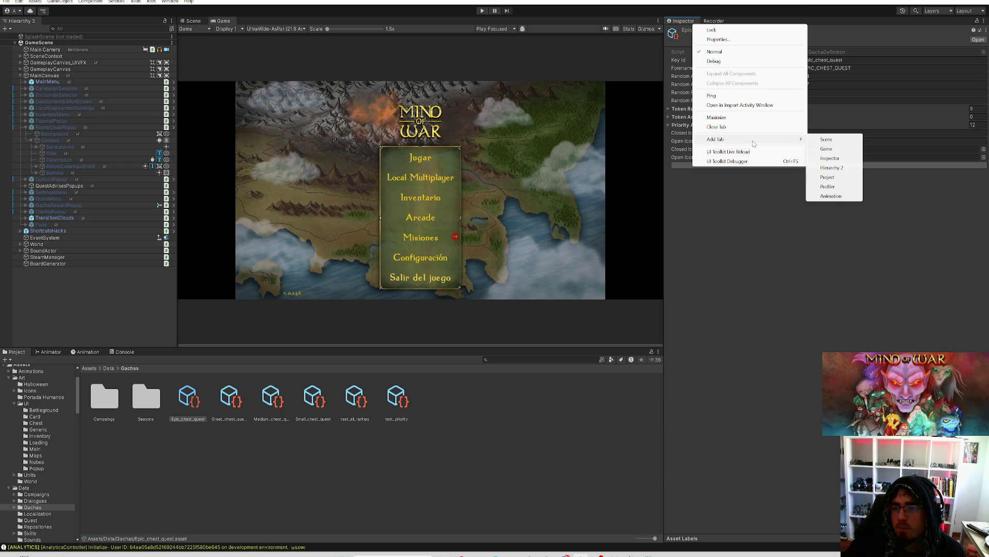
left_click(830, 158)
left_click_drag(748, 24, 633, 80)
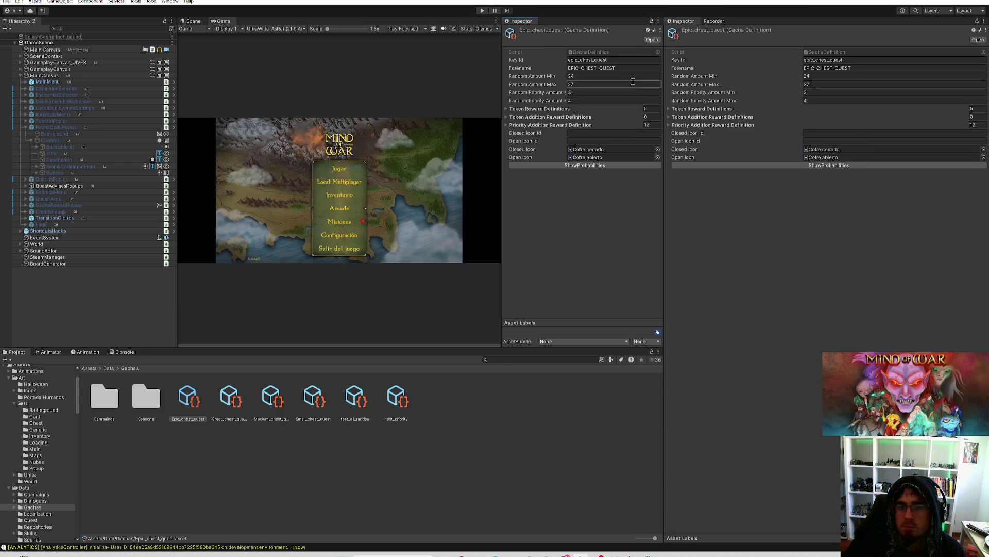
Find and select the GraphicsSettings asset, then open its ChestGraphicSettings class code in Rider
left_click(24, 488)
left_click(513, 360)
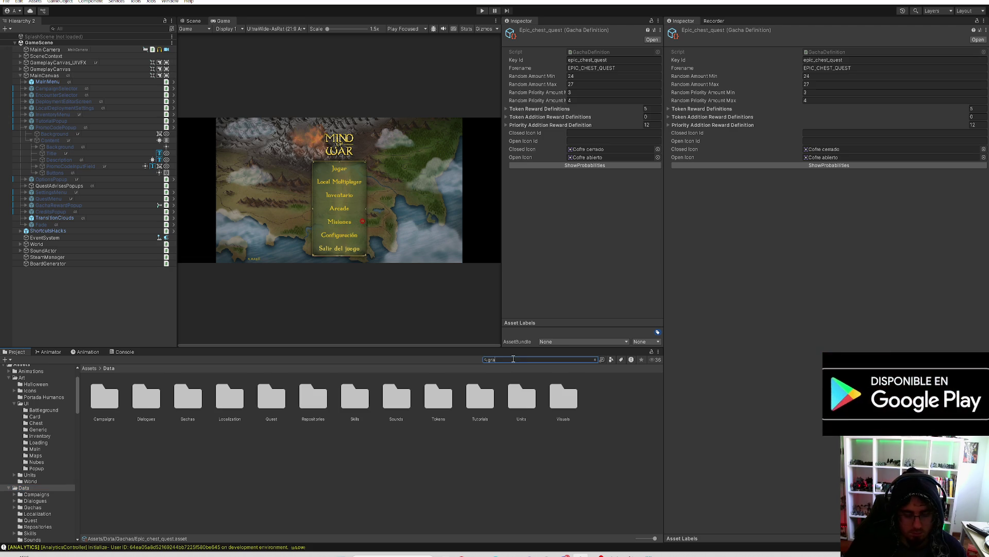
type("ph")
left_click(227, 398)
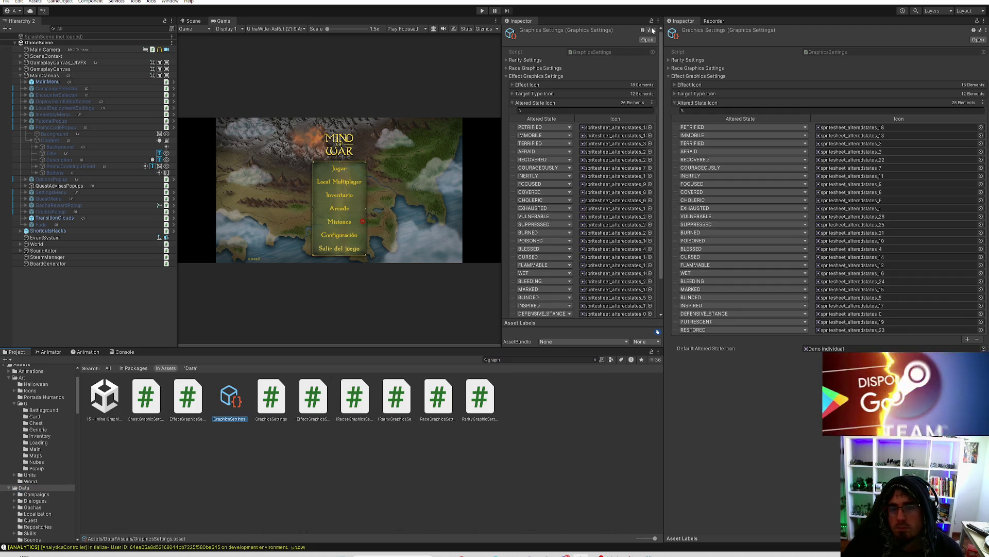
left_click(512, 103)
left_click(512, 101)
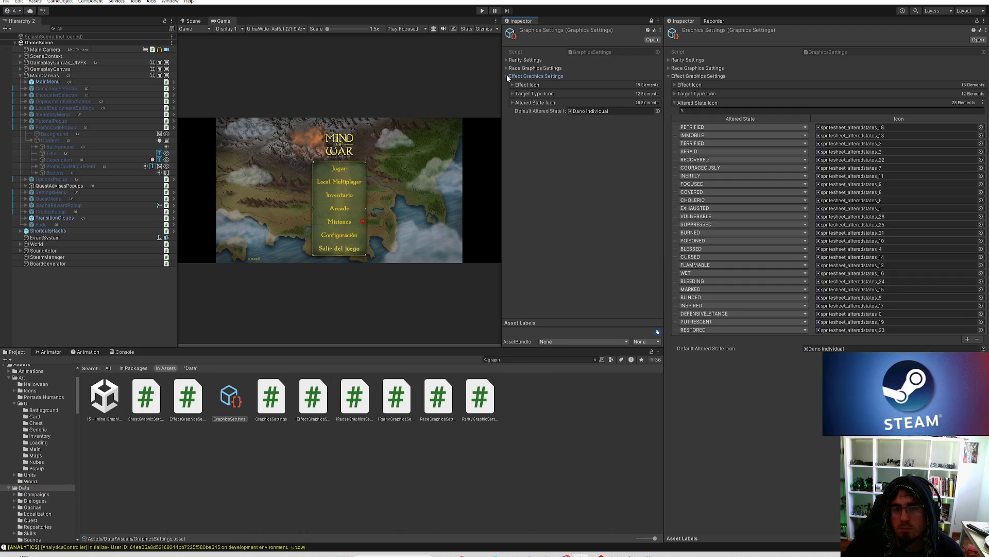
double_click(588, 52)
left_click(207, 169, "ctrl")
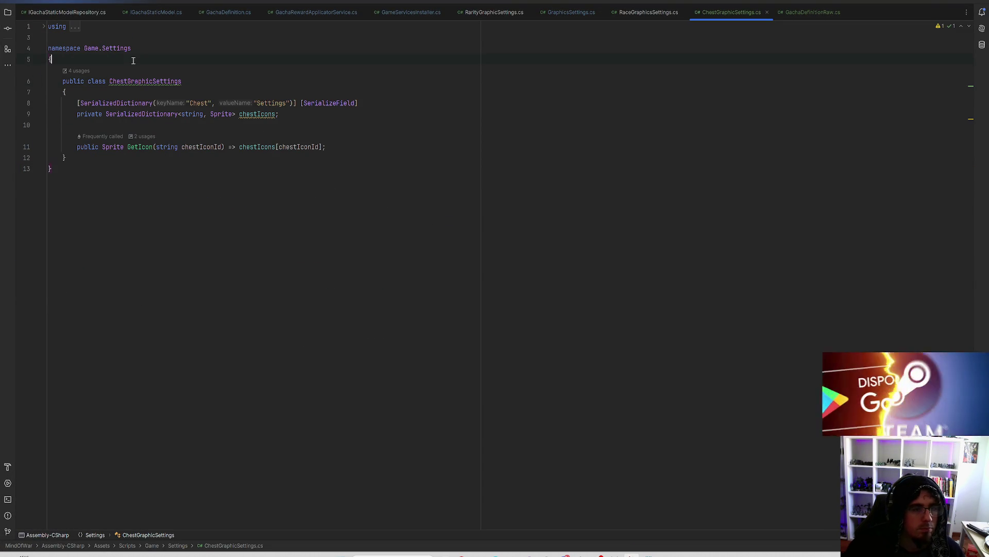
Add the [Serializable] attribute above the ChestGraphicSettings class and switch back to Unity
left_click(132, 60)
key("Return")
type("[Seria")
key("Down")
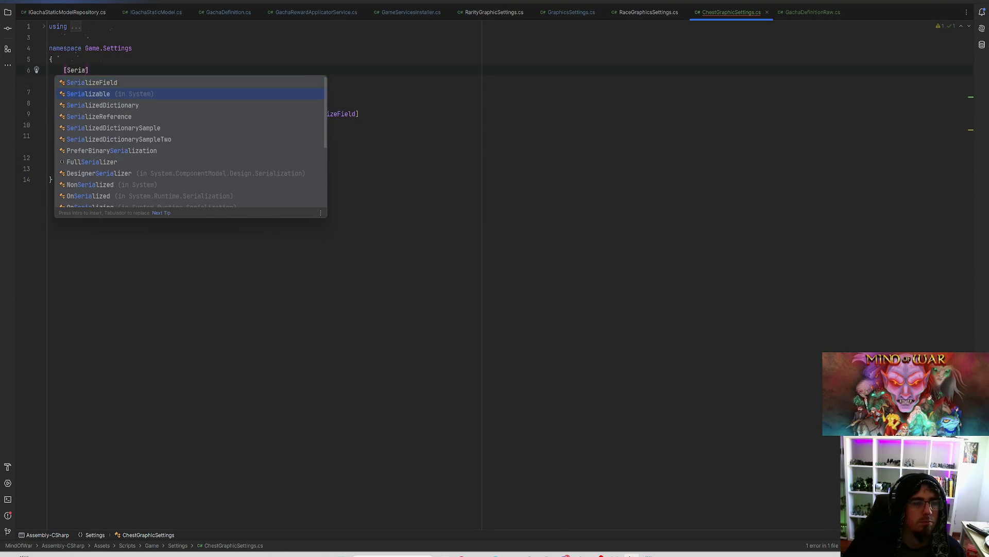
key("Return")
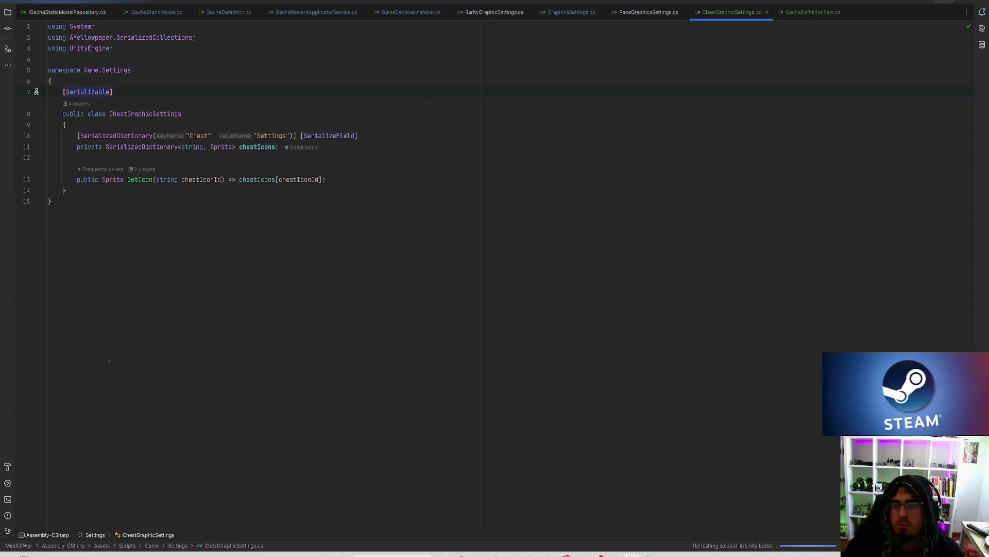
key("alt+Tab")
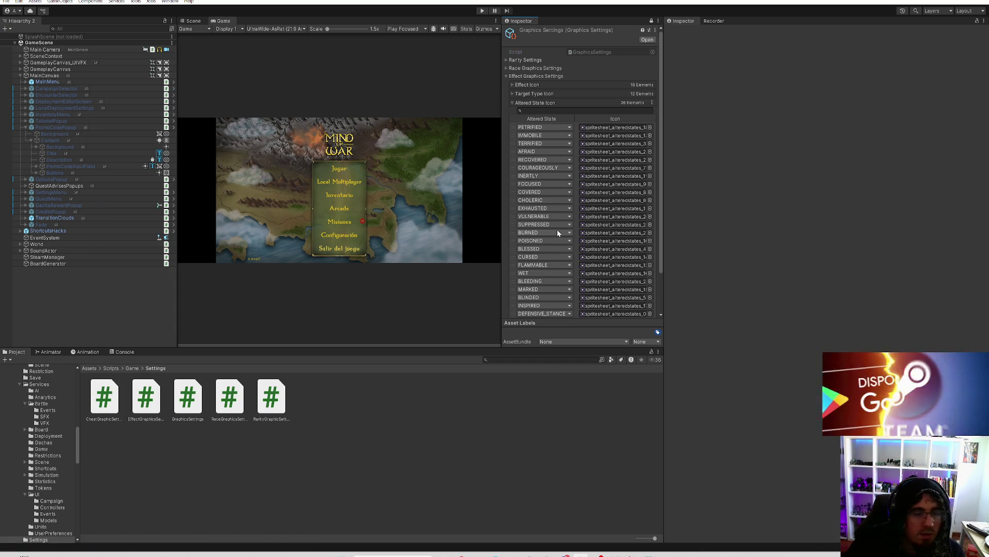
Expand Chest Graphic Settings and its Chest Icons dictionary in the GraphicsSettings Inspector
scroll(596, 174, "down", 3)
scroll(596, 174, "up", 3)
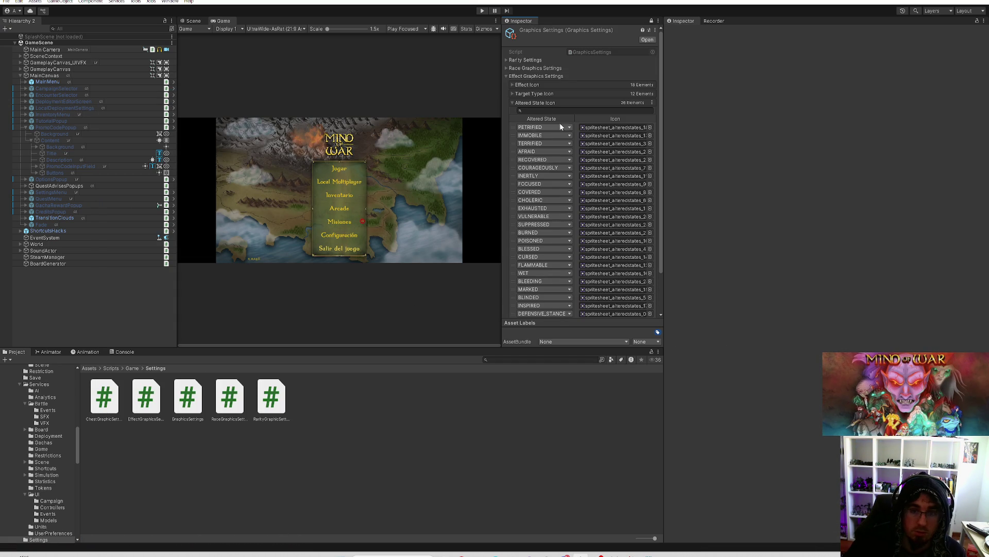
left_click(514, 104)
left_click(509, 120)
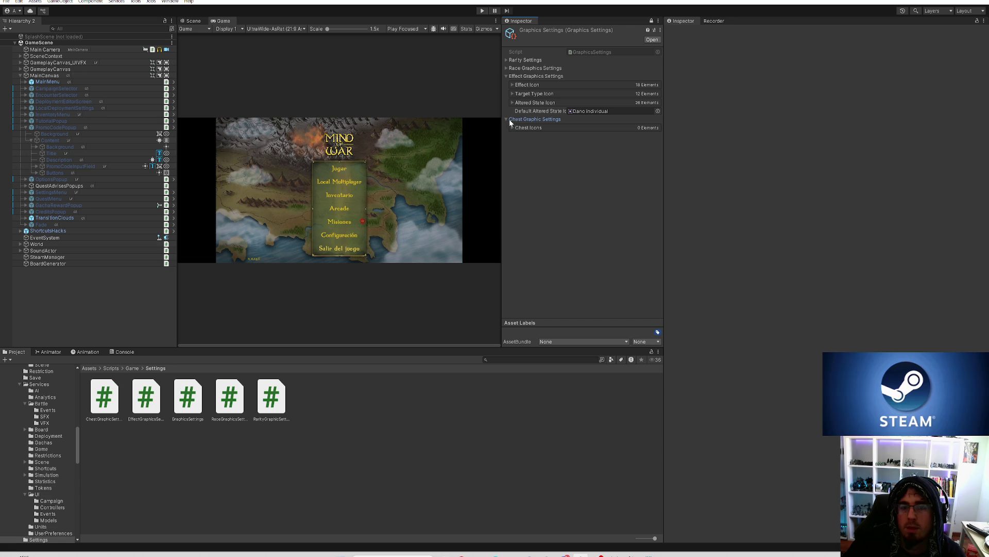
left_click(507, 76)
left_click(513, 93)
Leave Chest Icons with one empty entry by adding two and removing one, then enter Play mode
left_click(641, 128)
left_click(642, 128)
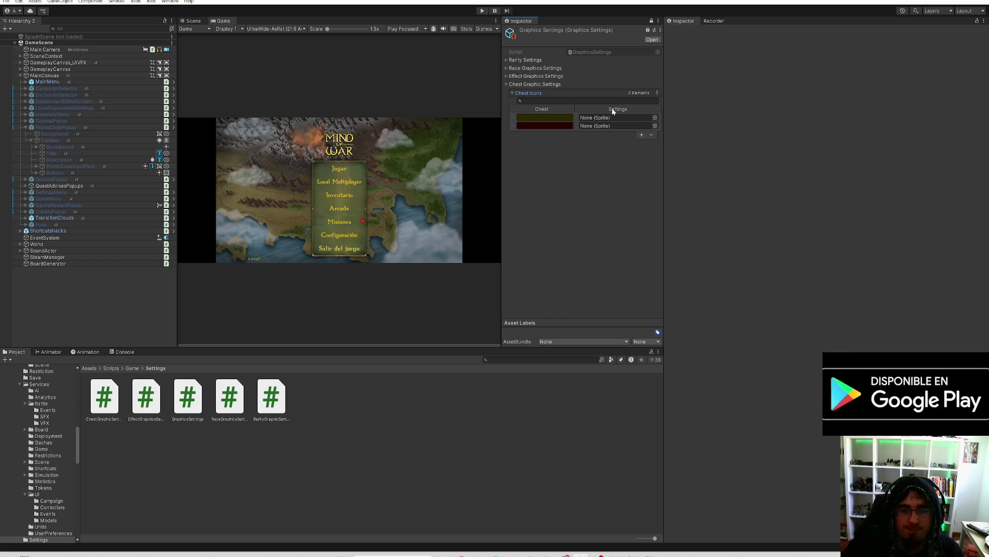
left_click(652, 135)
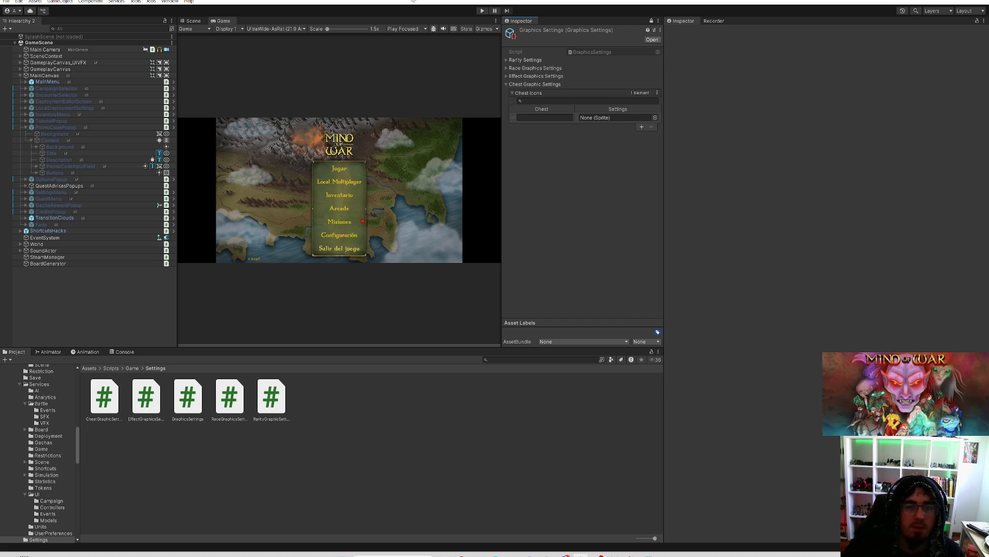
left_click(479, 11)
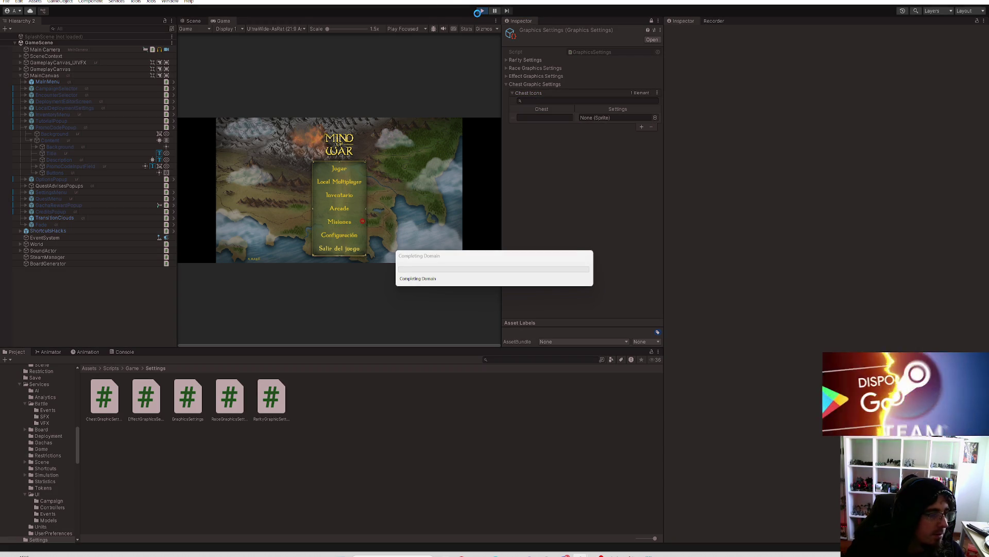
Maximize the game view and submit a promo code from the Inventario screen's promo dialog
double_click(223, 21)
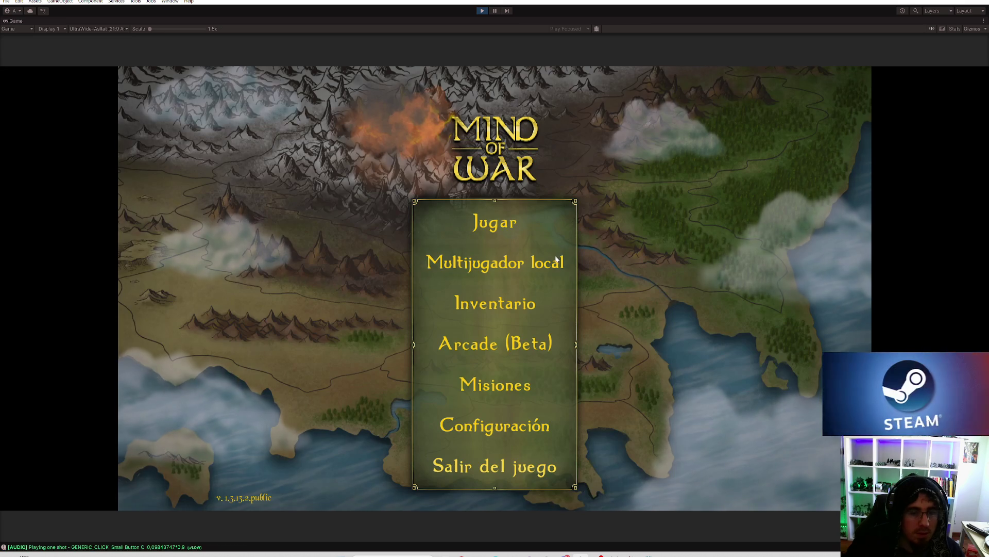
left_click(541, 299)
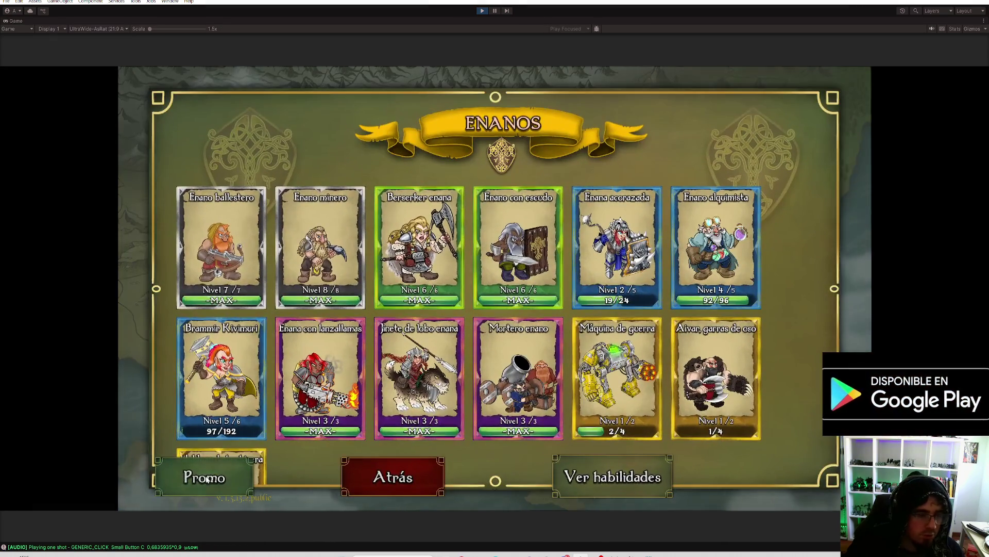
left_click(205, 476)
left_click(449, 305)
type("JOSE")
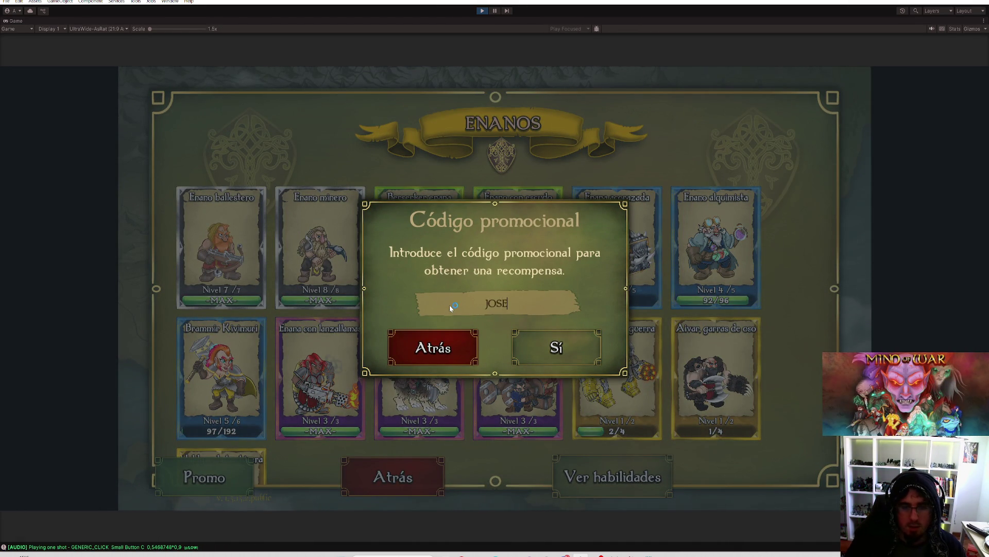
type("RRABONICO")
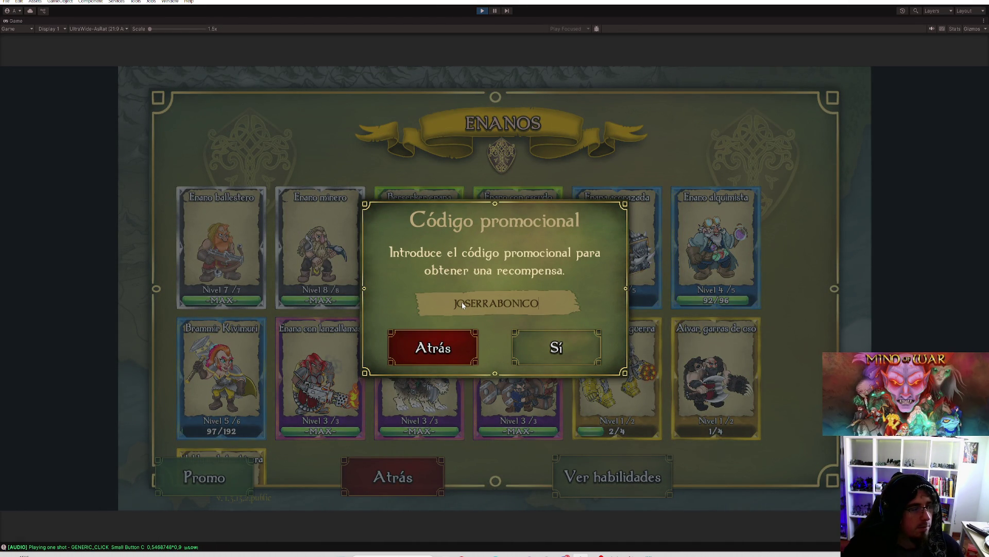
left_click(647, 422)
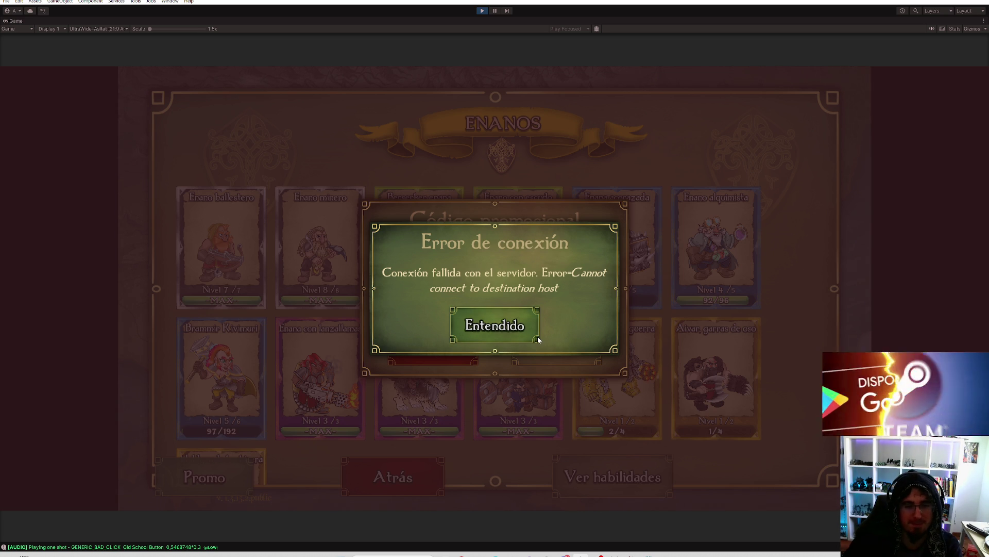
Dismiss the connection error, close the promo dialog and return to the main menu
left_click(518, 331)
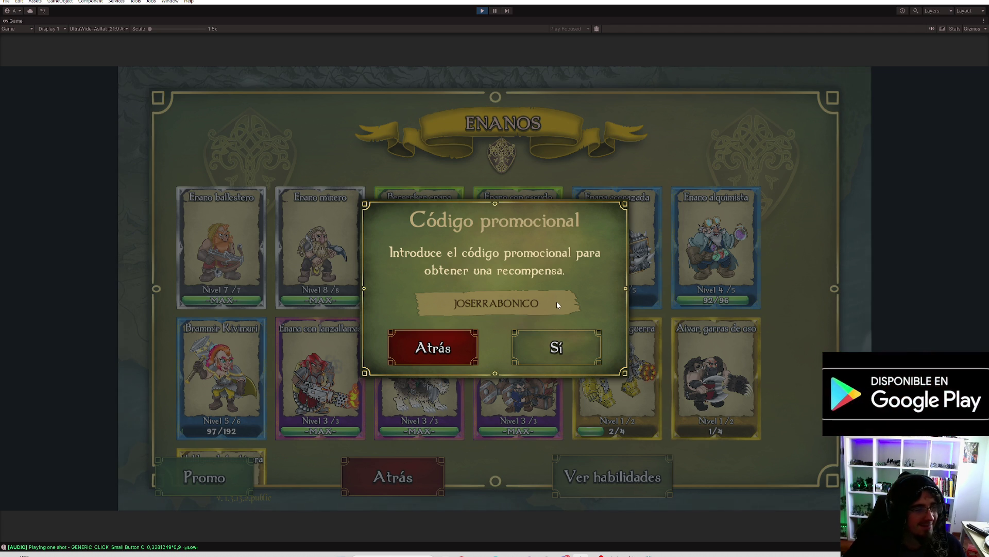
left_click(530, 343)
left_click(410, 473)
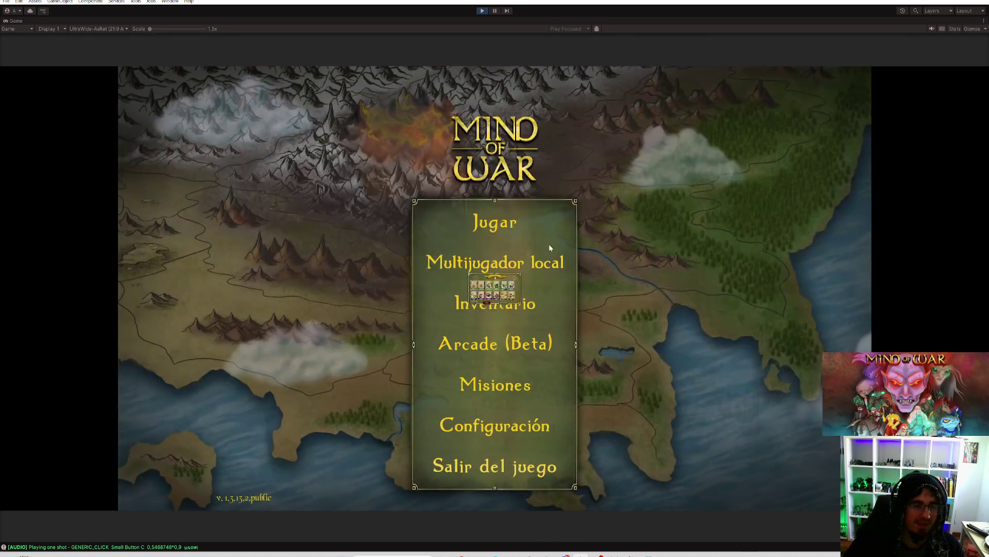
Exit Play mode and select Small_chest_quest in Assets/Data/Gachas
key("ctrl+p")
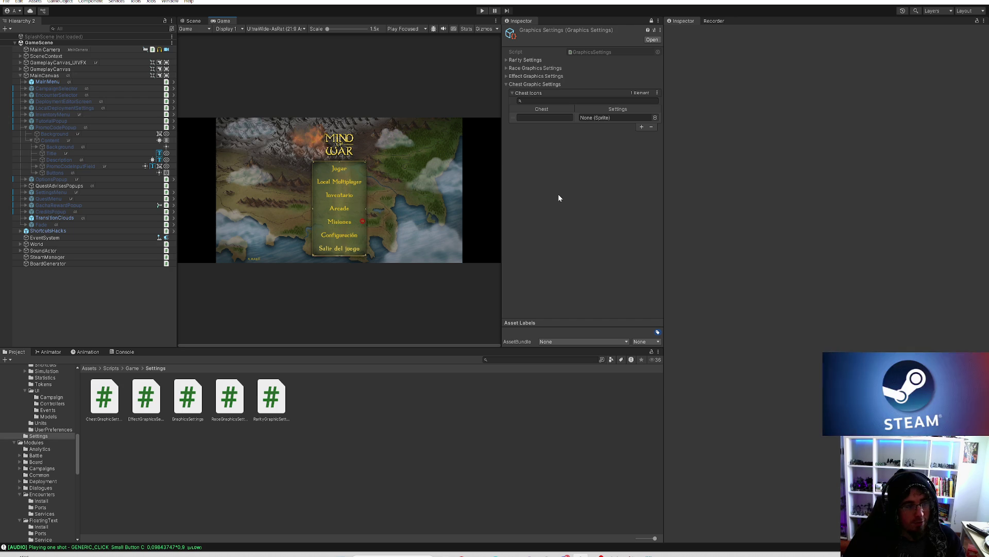
scroll(46, 423, "up", 3)
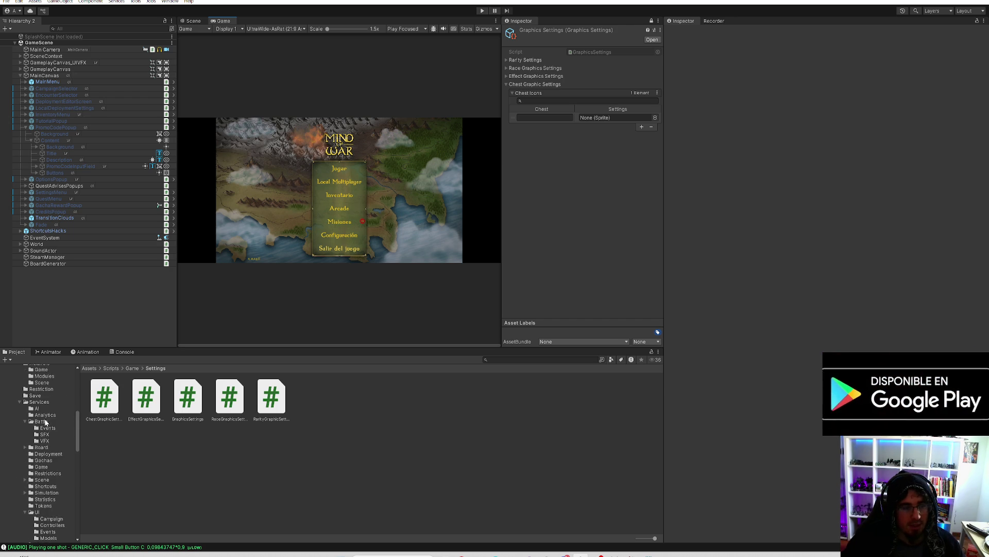
left_click(14, 393)
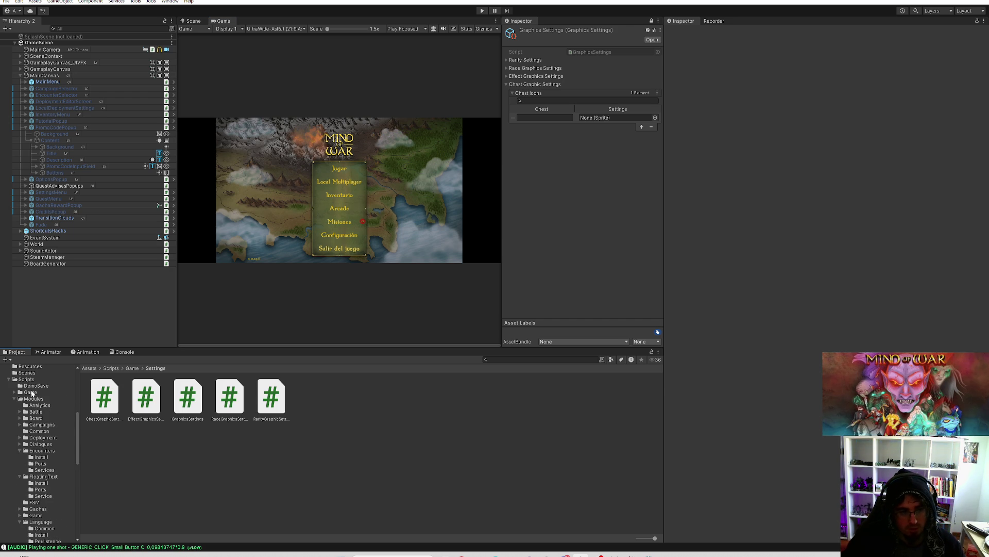
left_click(10, 380)
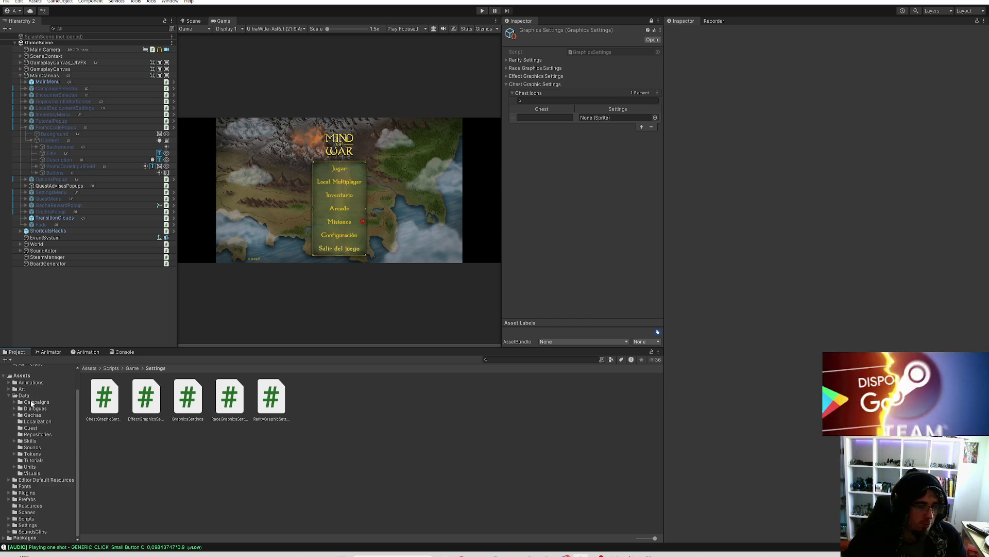
left_click(28, 396)
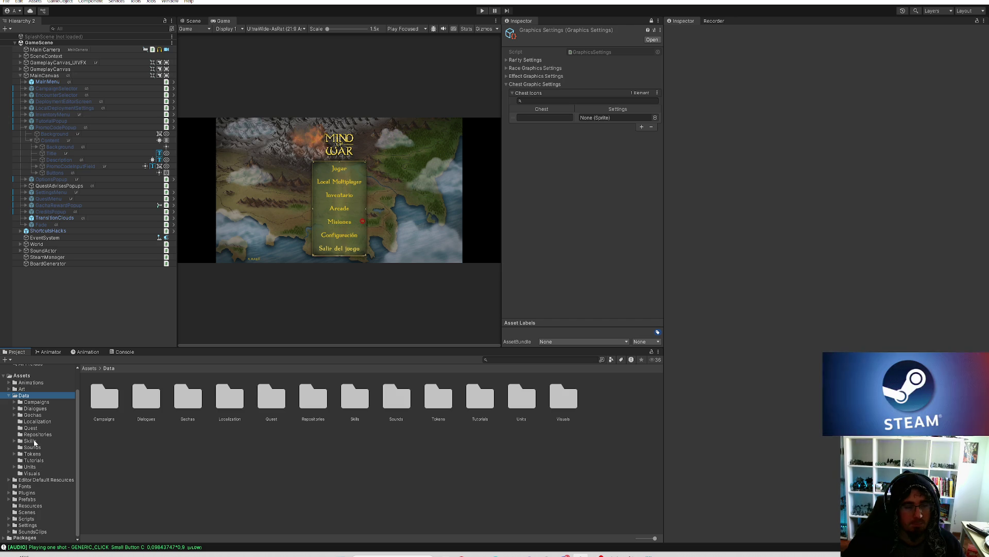
left_click(33, 415)
left_click(313, 399)
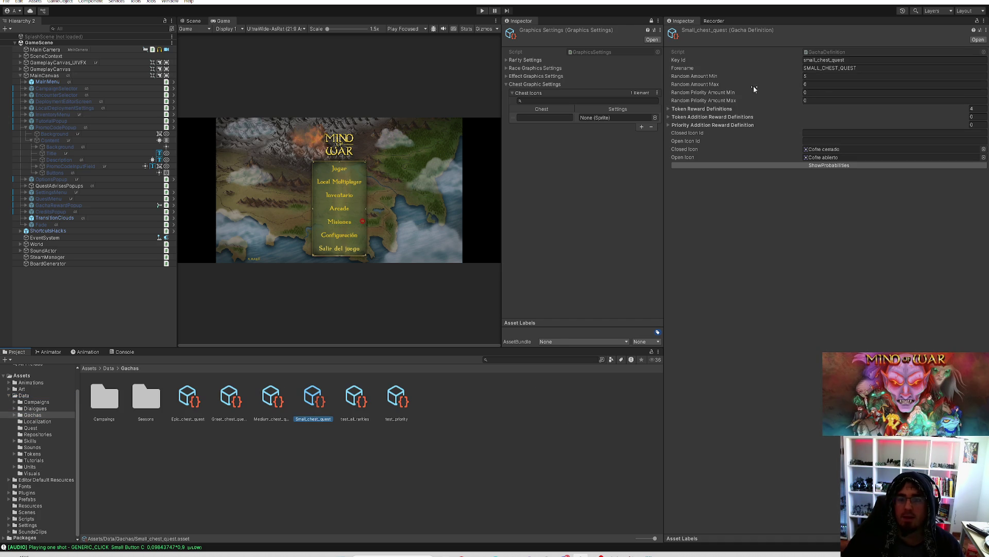
left_click(719, 109)
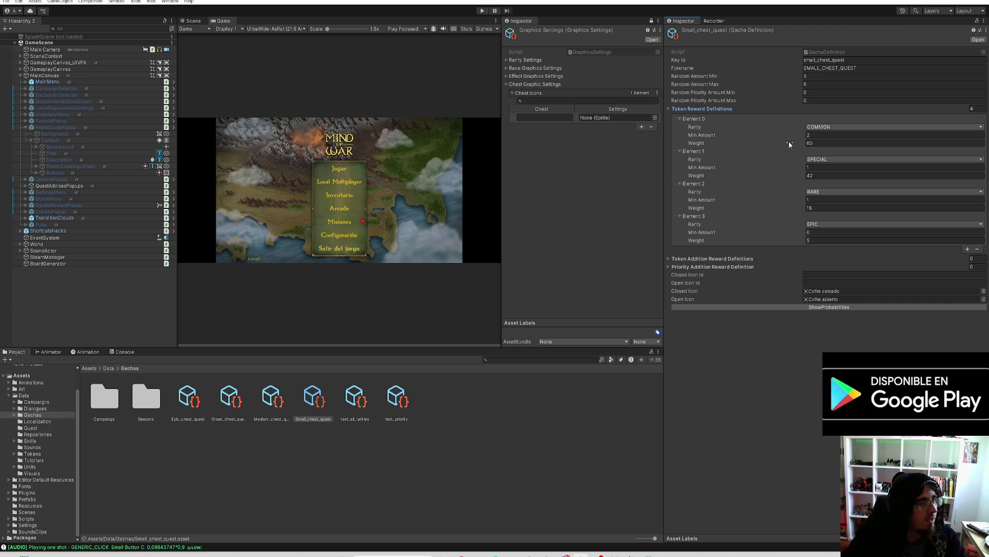
left_click(713, 109)
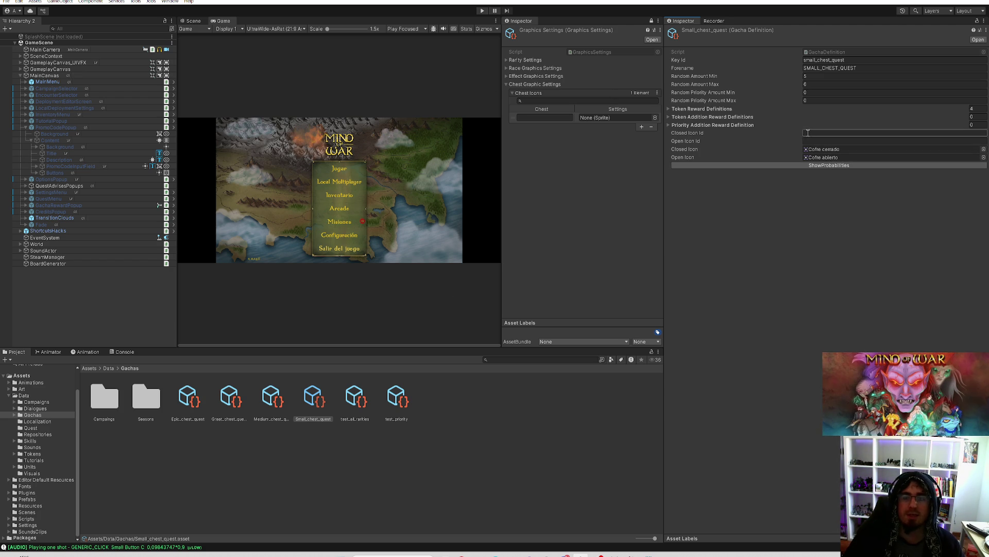
Enter standard_chest as Small_chest_quest's Closed Icon Id
left_click(855, 134)
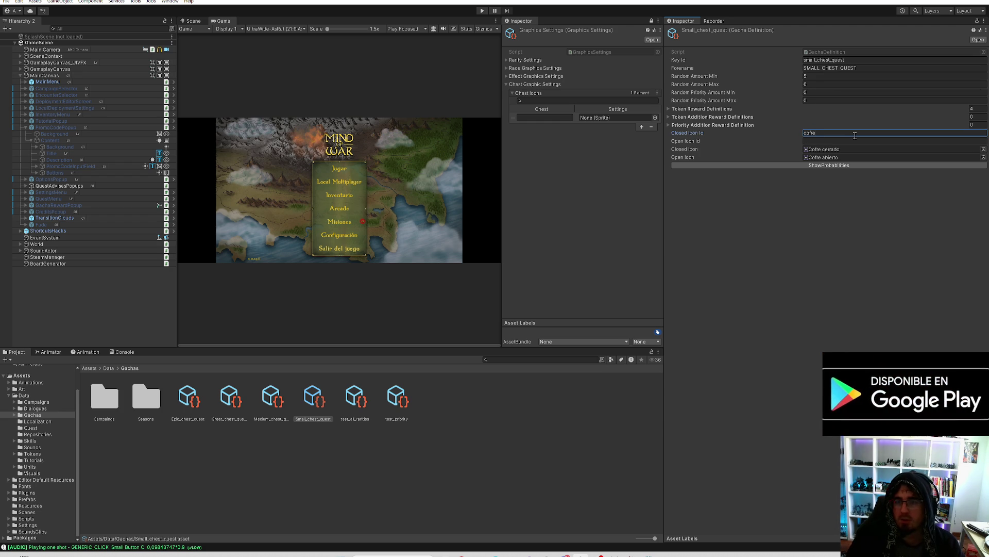
type("stand")
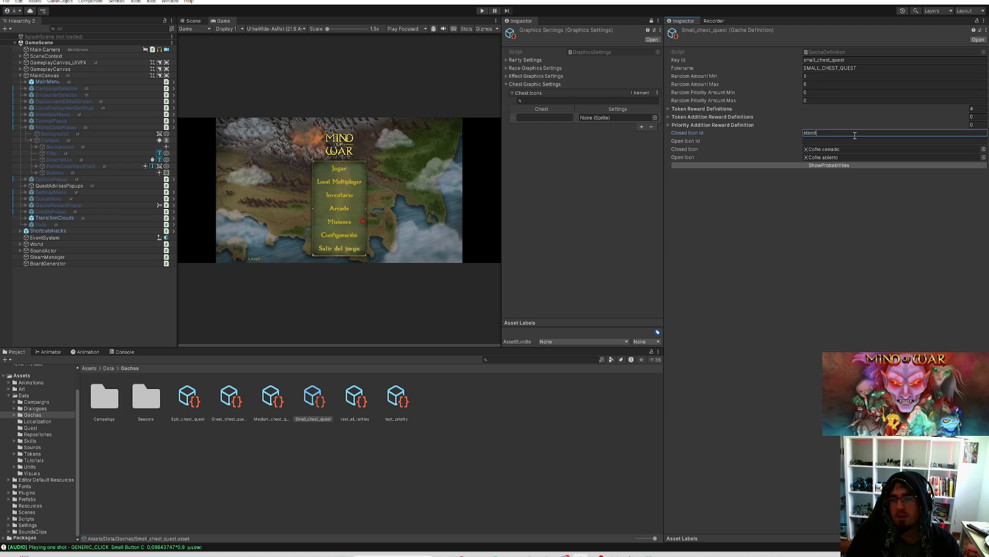
type("ard_chest")
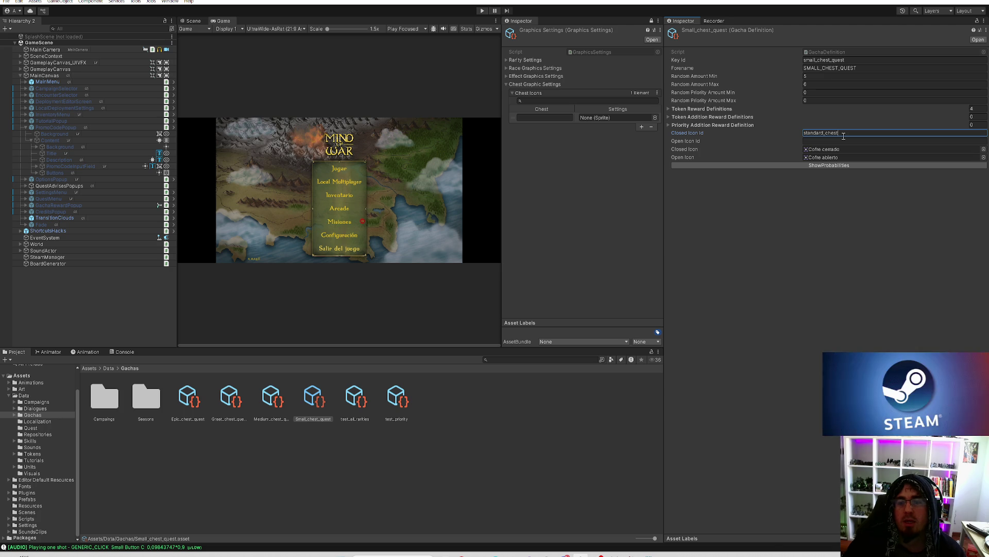
key("Return")
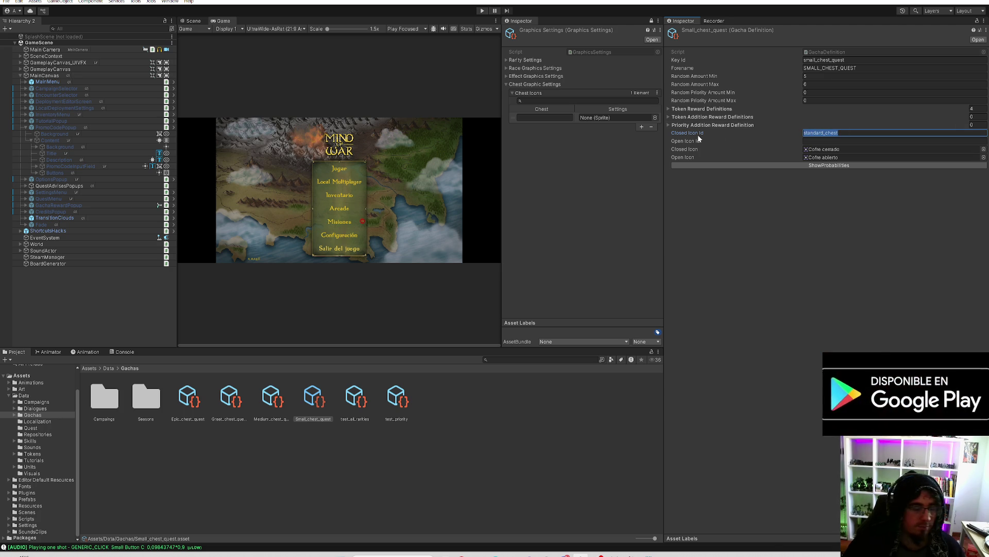
left_click(886, 140)
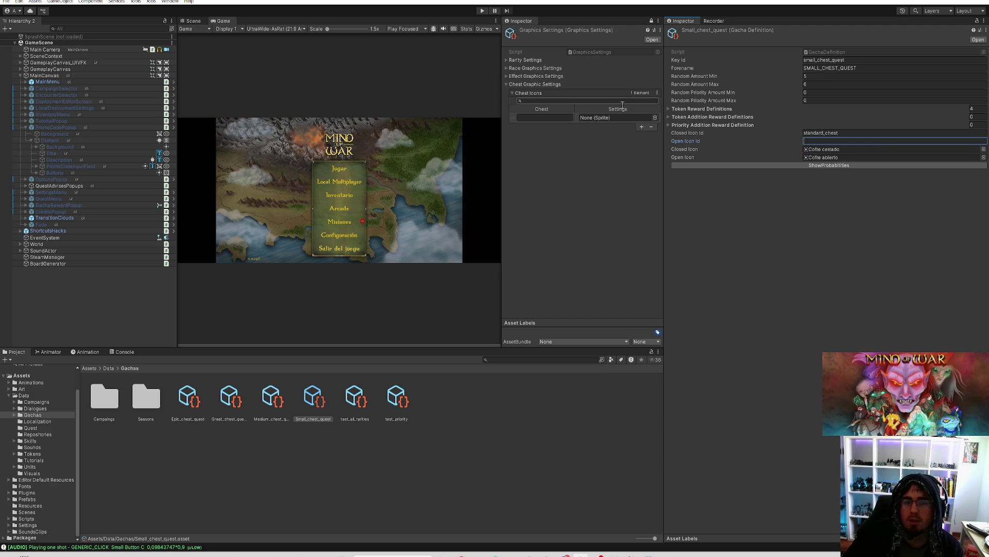
Add the Cofre abierto sprite to Chest Icons under the key standard_chest_open
left_click(817, 158)
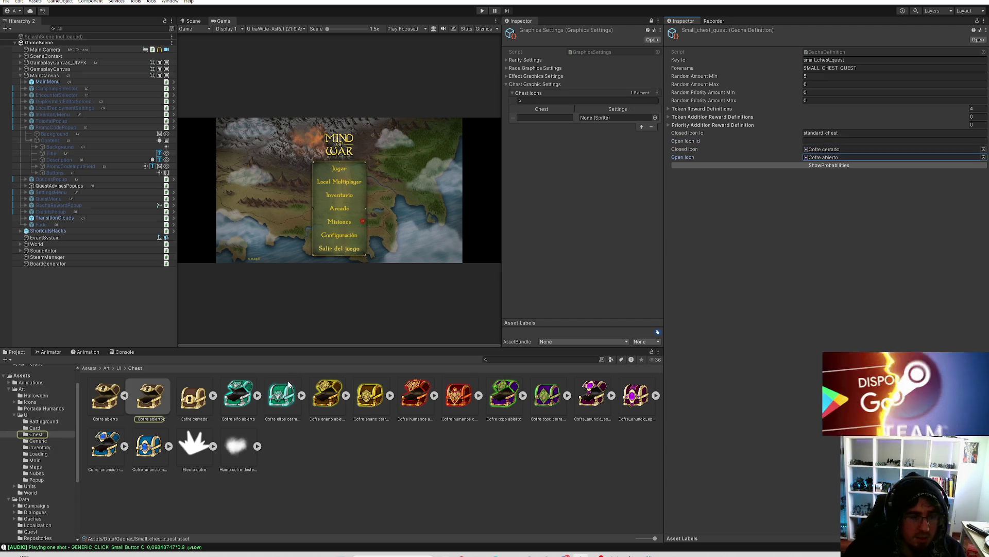
left_click(124, 395)
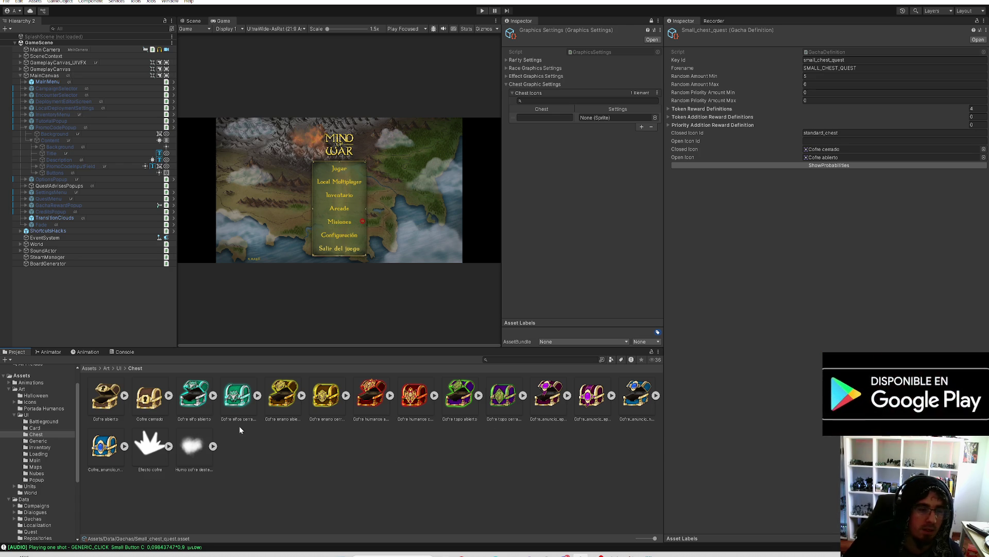
mouse_move(106, 404)
left_mouse_down()
mouse_move(625, 101)
mouse_move(602, 121)
left_mouse_up()
left_click(534, 119)
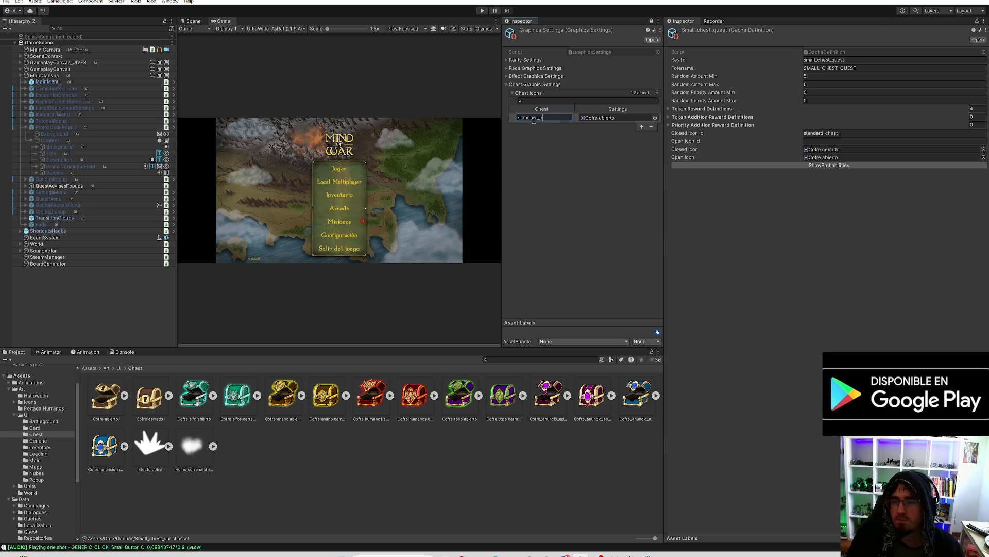
type("hest_open")
Set Open Icon Id to standard_chest_closed, add a second Chest Icons entry, and copy that id
left_click(839, 133)
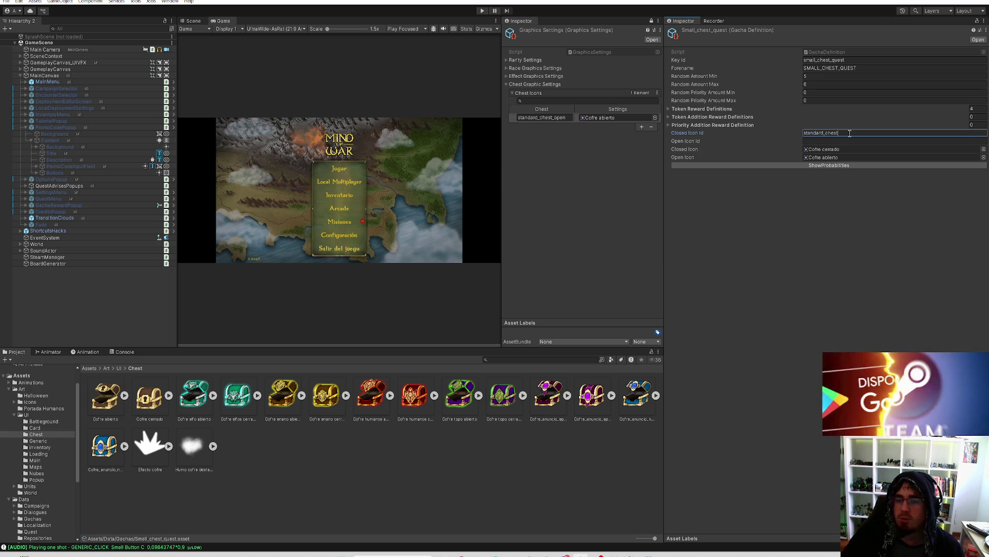
type("_open")
key("Tab")
type("st")
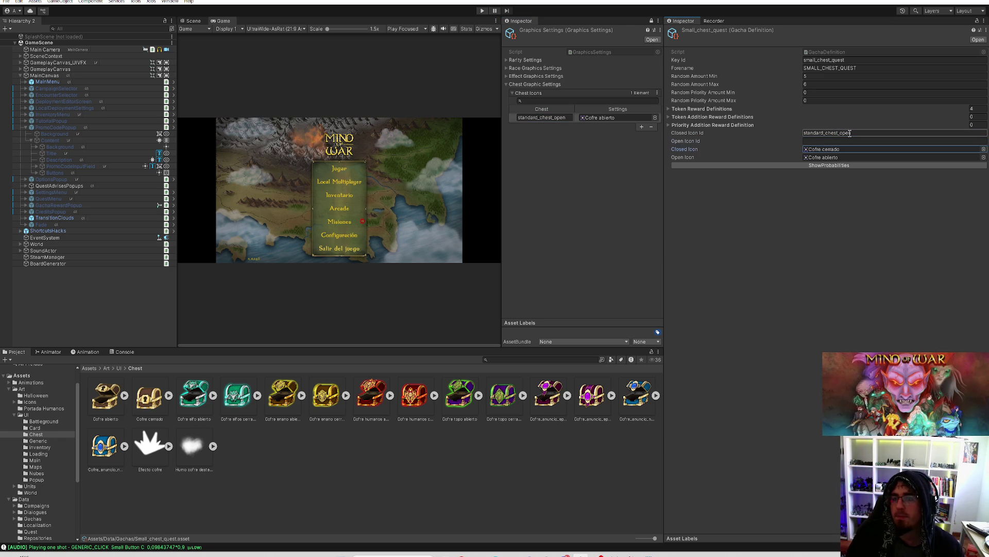
type("andard_che")
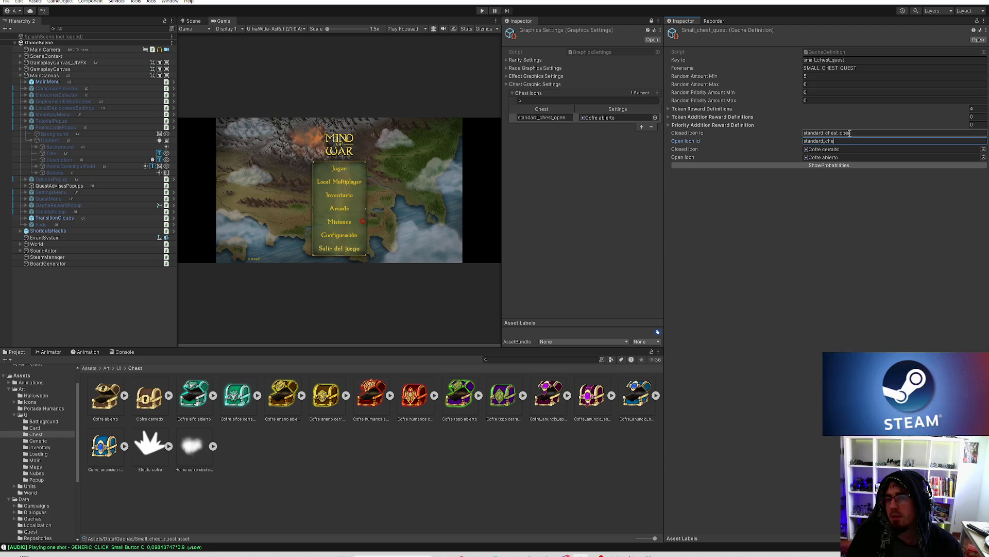
type("st_closed")
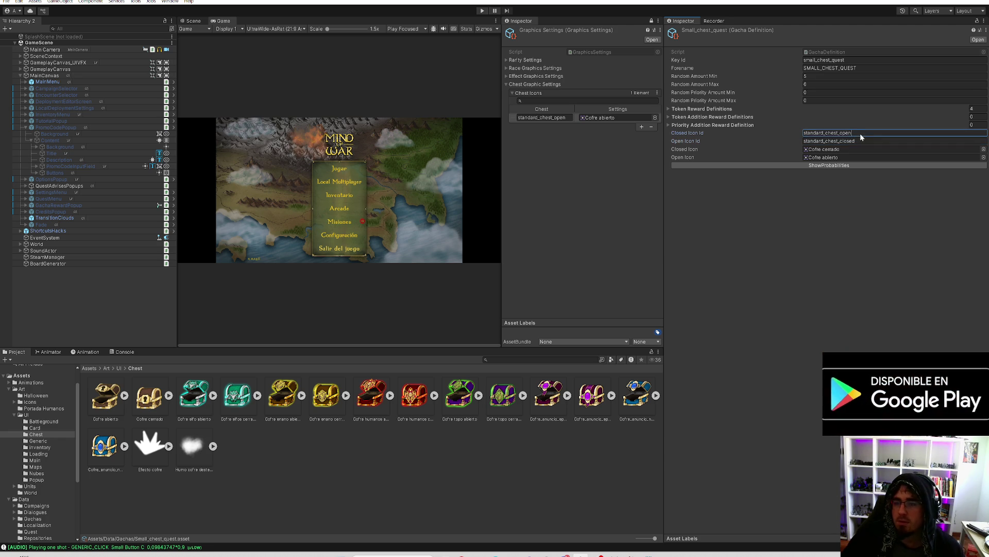
key("shift+Tab")
left_click(859, 141)
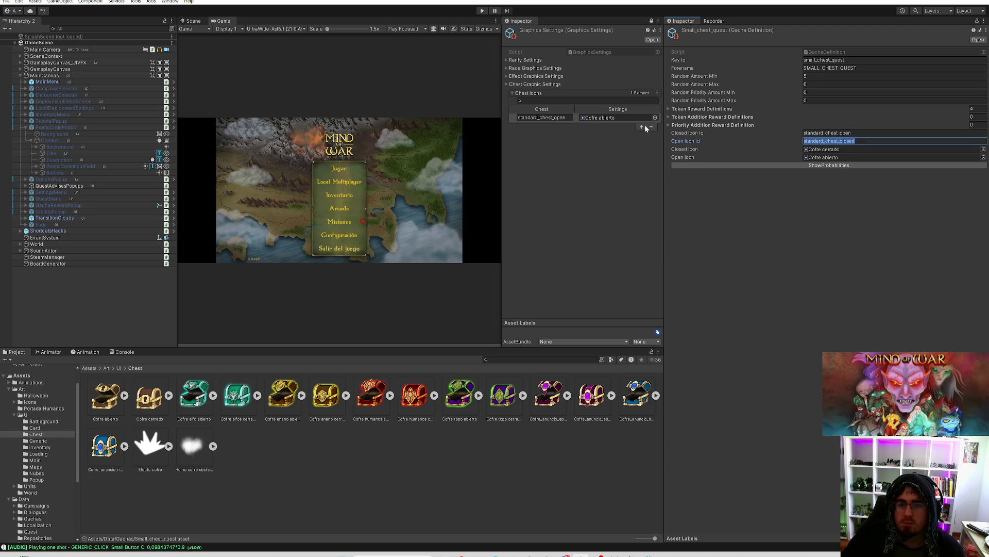
key("ctrl+a")
key("ctrl+c")
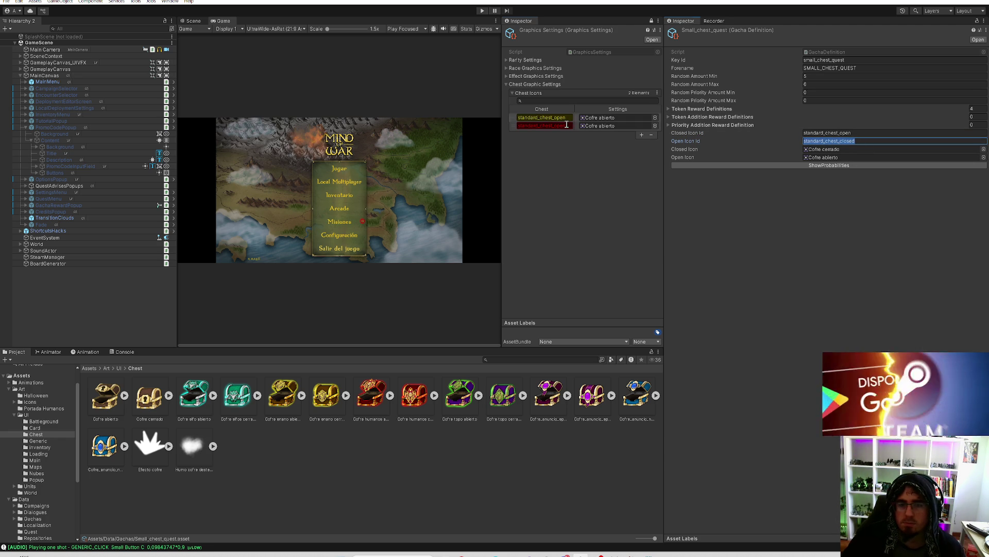
Key the second Chest Icons entry standard_chest_closed and finish Open Icon Id as standard_chest_closed
left_click(571, 126)
key("ctrl+v")
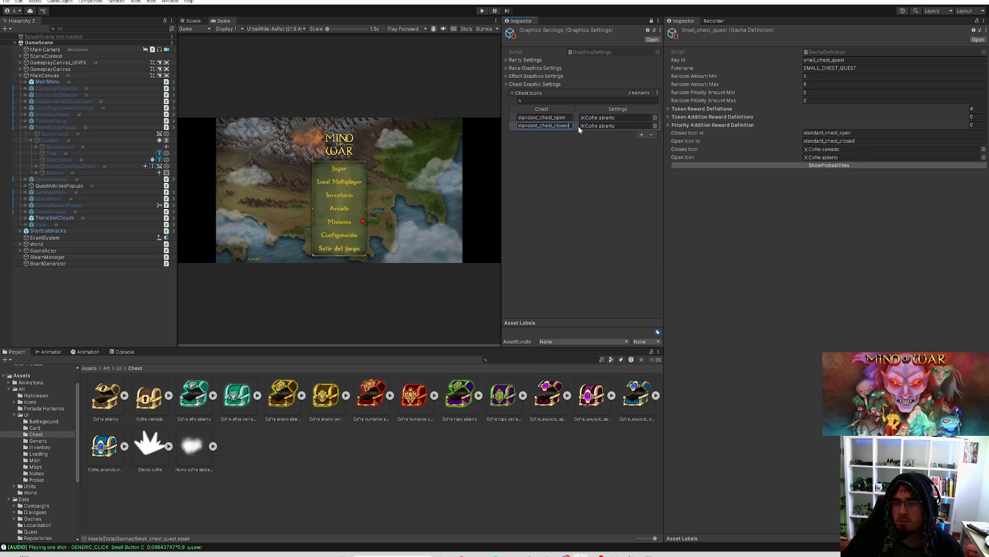
left_click(841, 141)
key("ctrl+a")
key("ctrl+v")
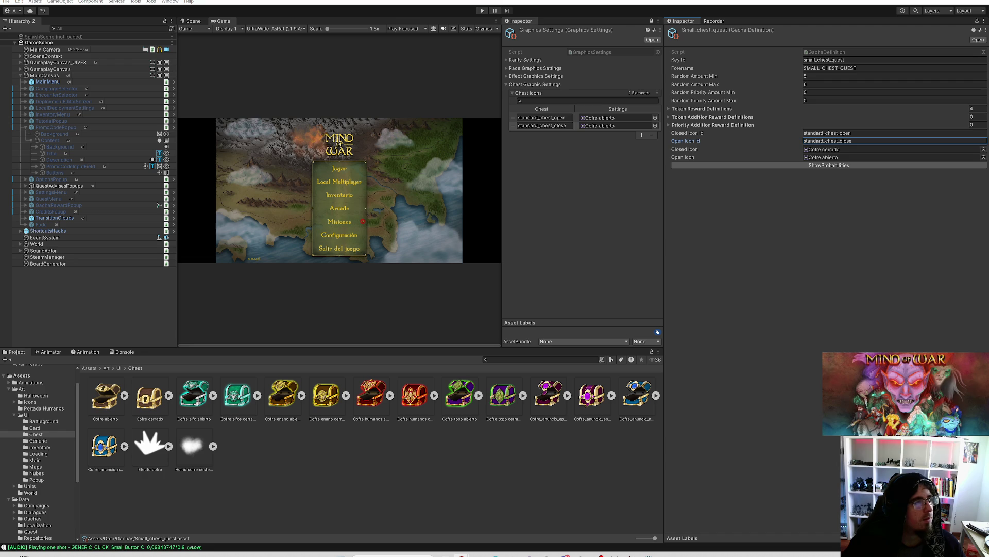
type("d")
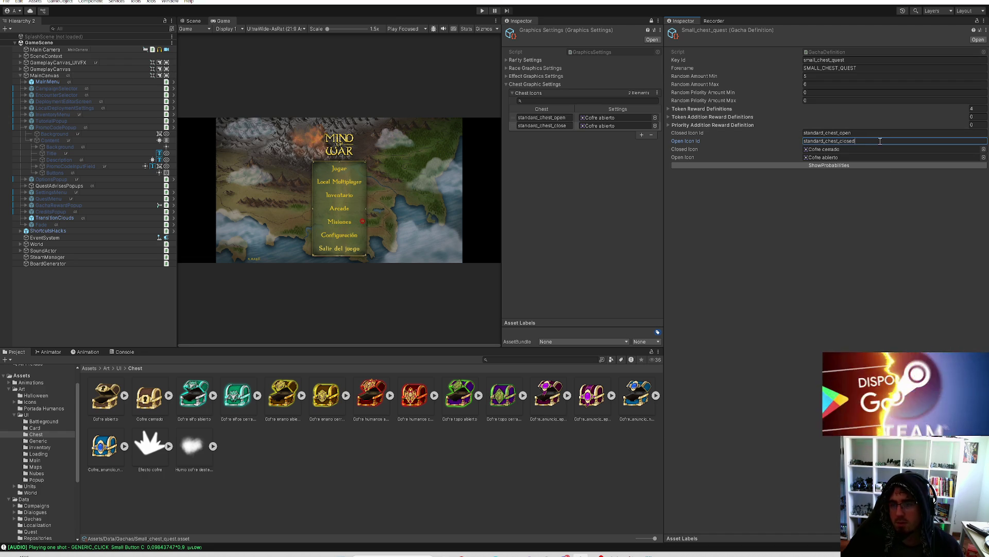
left_click(544, 125)
type("d")
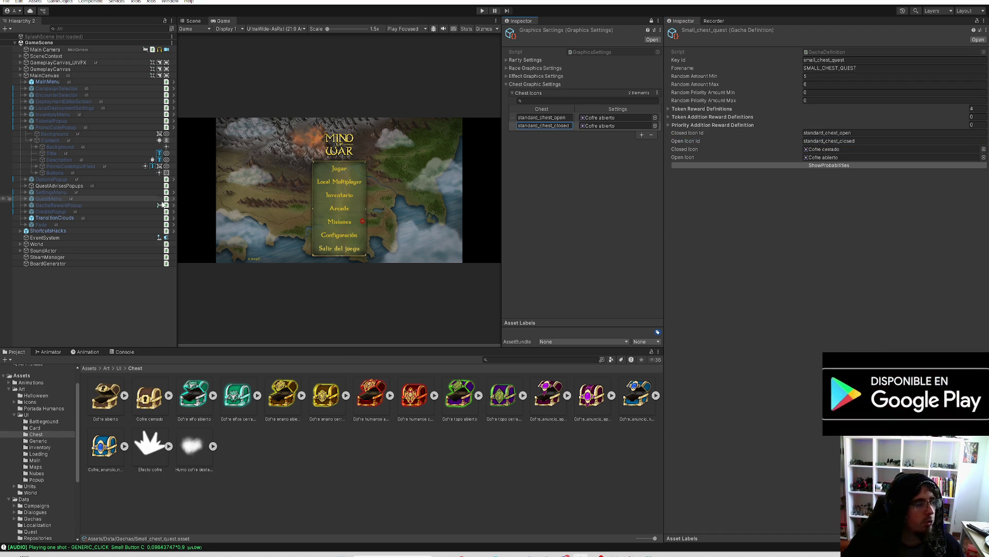
left_click(613, 187)
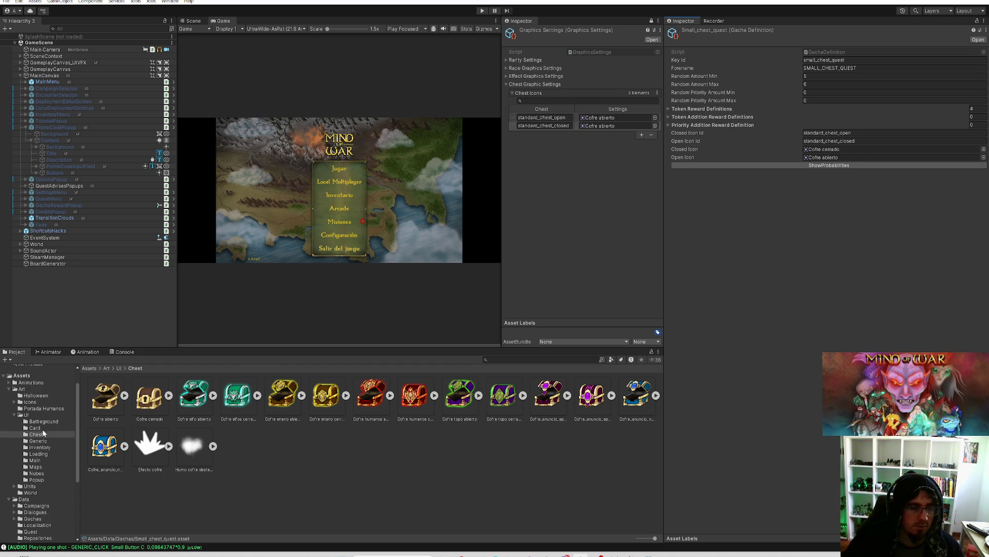
Review the Medium, Great, Epic and Small chest quest definitions and copy Small's Closed Icon Id
right_click(678, 22)
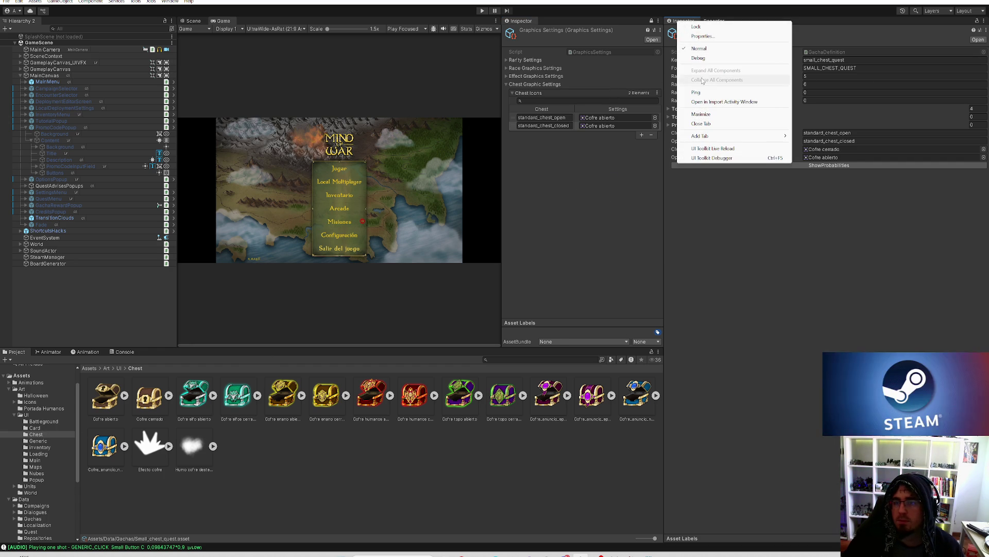
left_click(33, 518)
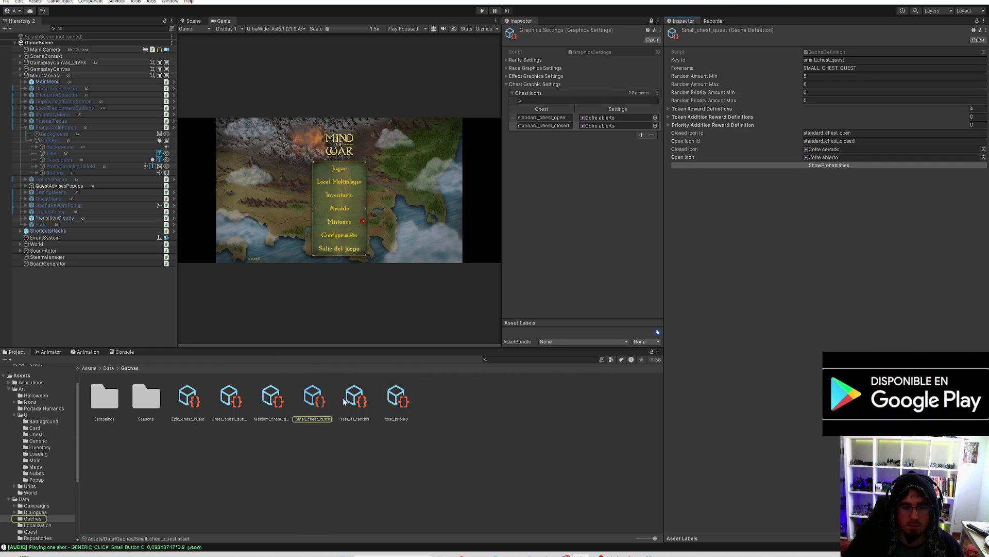
left_click(275, 407)
left_click(232, 408)
left_click(185, 401)
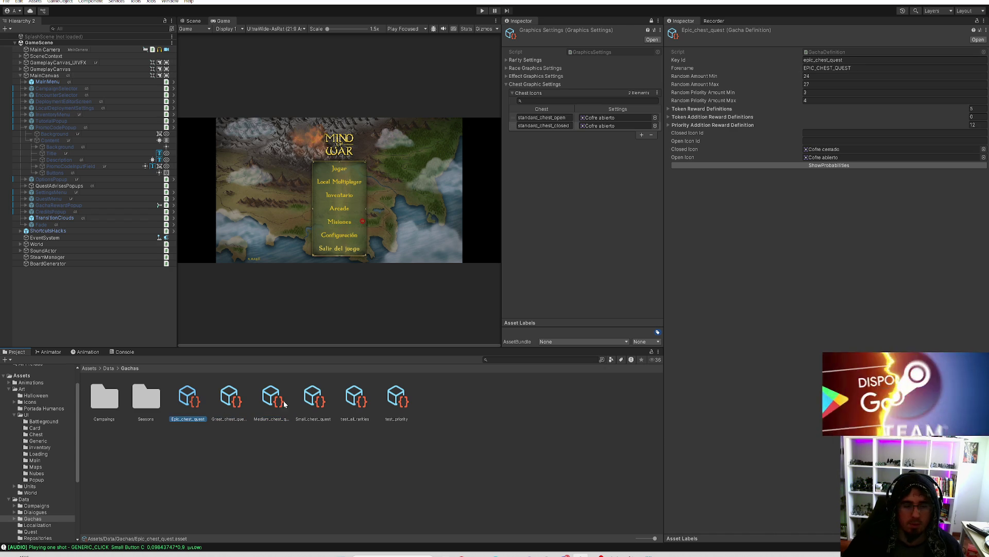
left_click(313, 401)
left_click(869, 133)
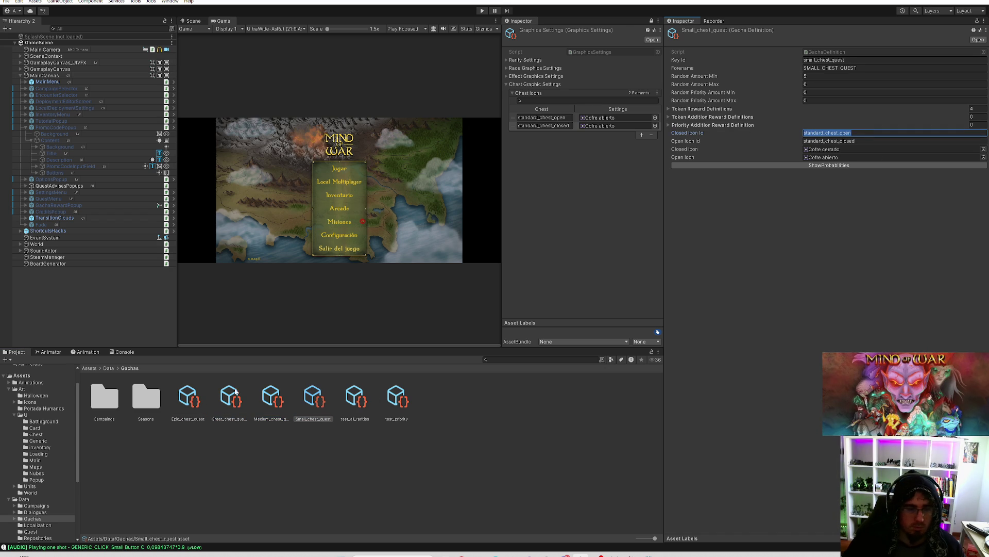
Give all four chest quests Closed Icon Id standard_chest_open and Open Icon Id standard_chest_closed
left_click(196, 404, "shift")
left_click(813, 133)
key("ctrl+v")
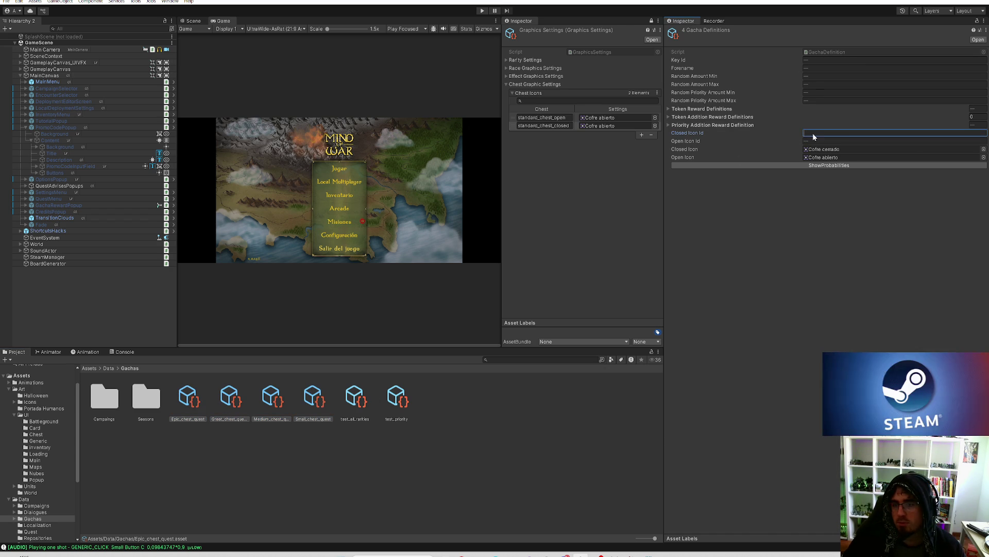
left_click(872, 140)
key("ctrl+v")
key("BackSpace")
key("BackSpace")
key("BackSpace")
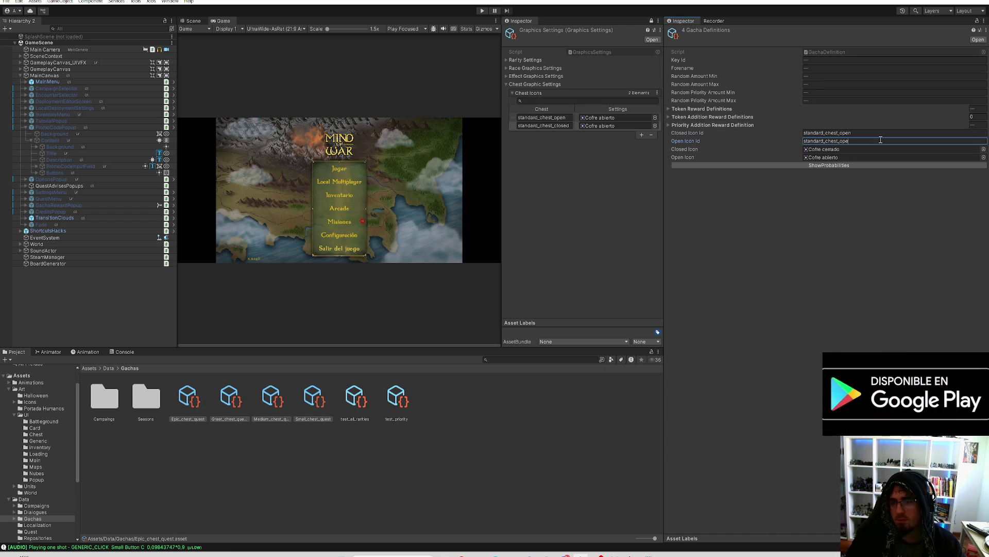
type("closed")
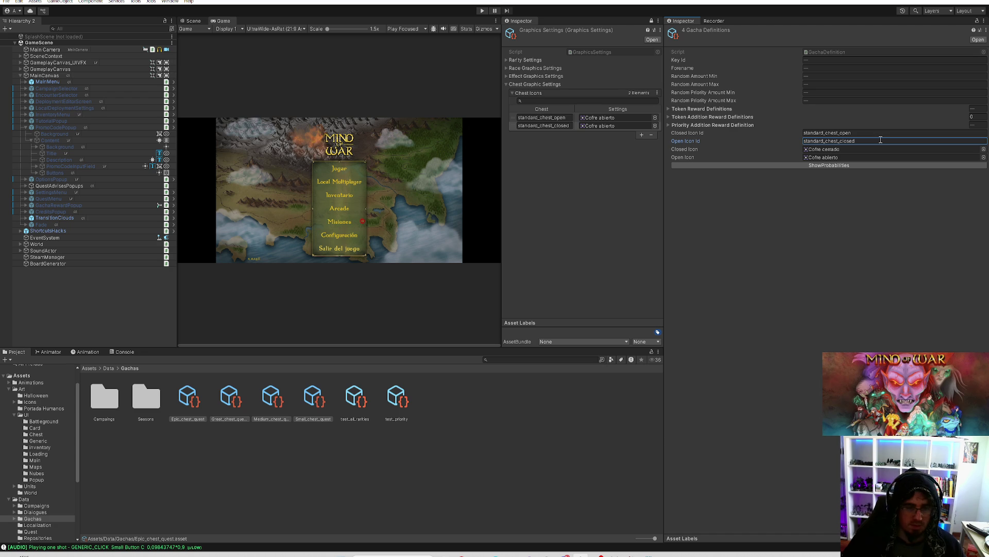
left_click(416, 436)
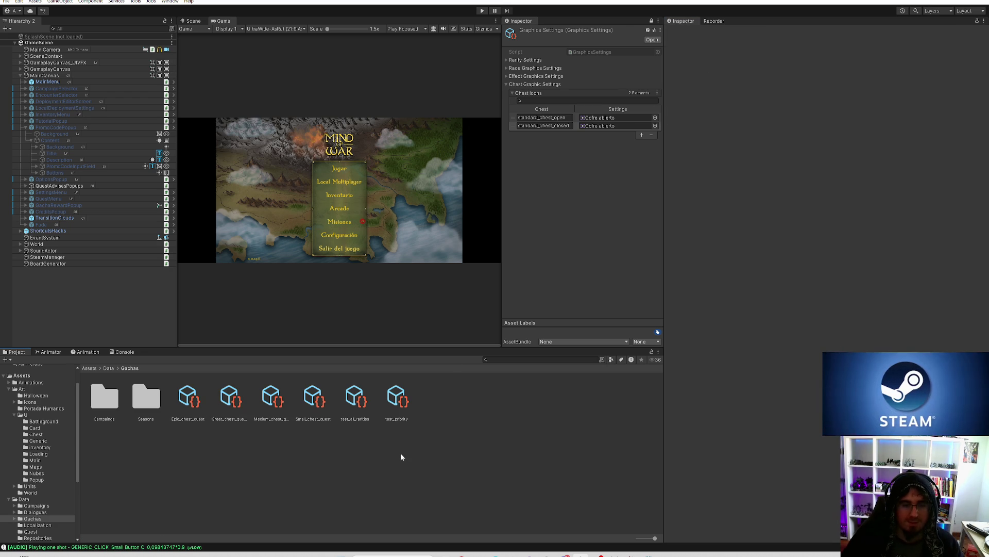
Check test_priority and test_all_rarities, then select both Season_Loyalty_Reward definitions in Seasons
left_click(369, 412)
left_click(396, 407)
left_click(375, 409)
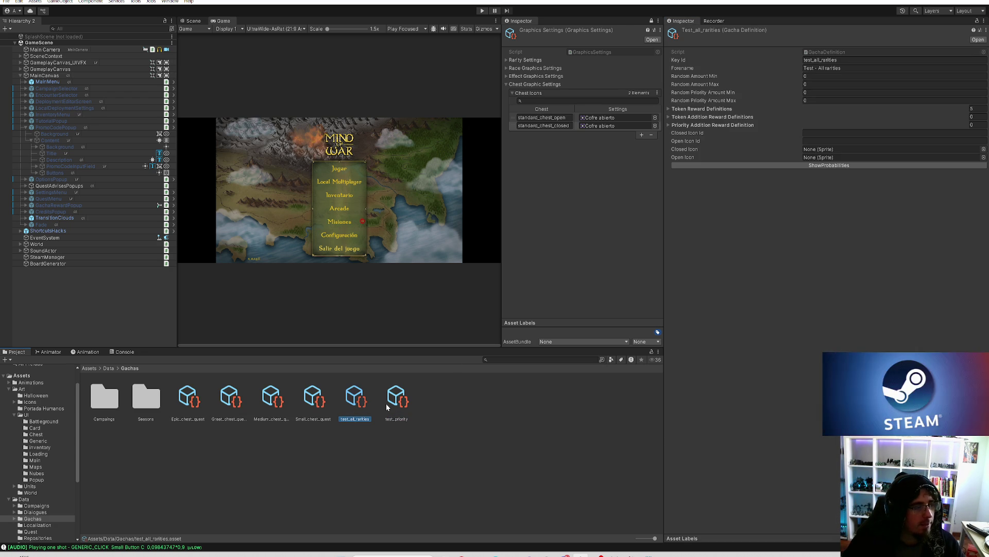
left_click(371, 445)
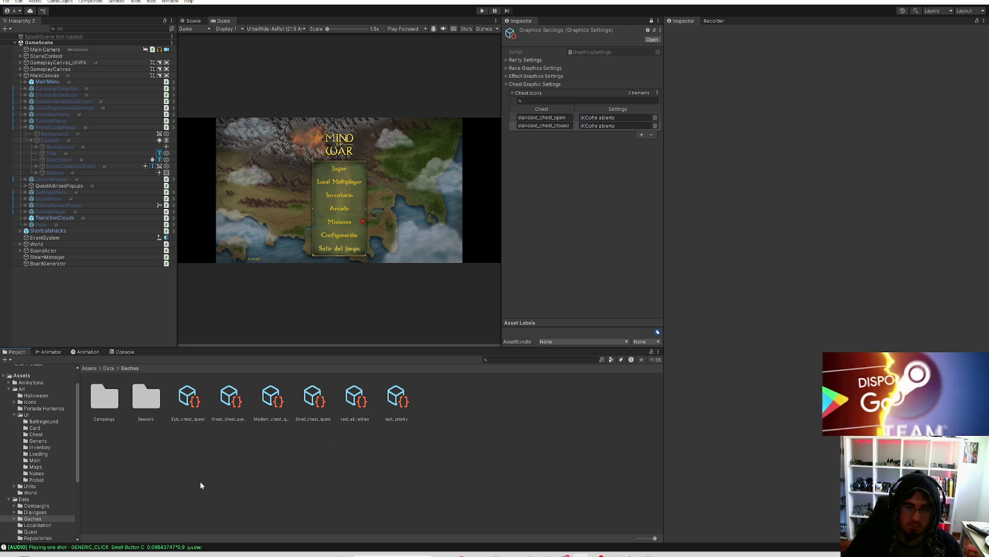
double_click(144, 405)
left_click(145, 405)
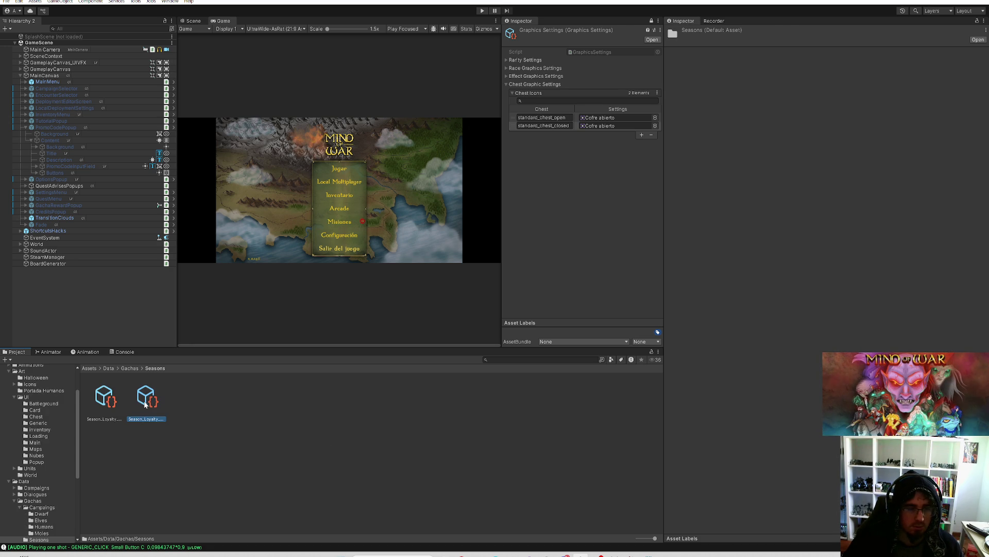
left_click(117, 402, "ctrl")
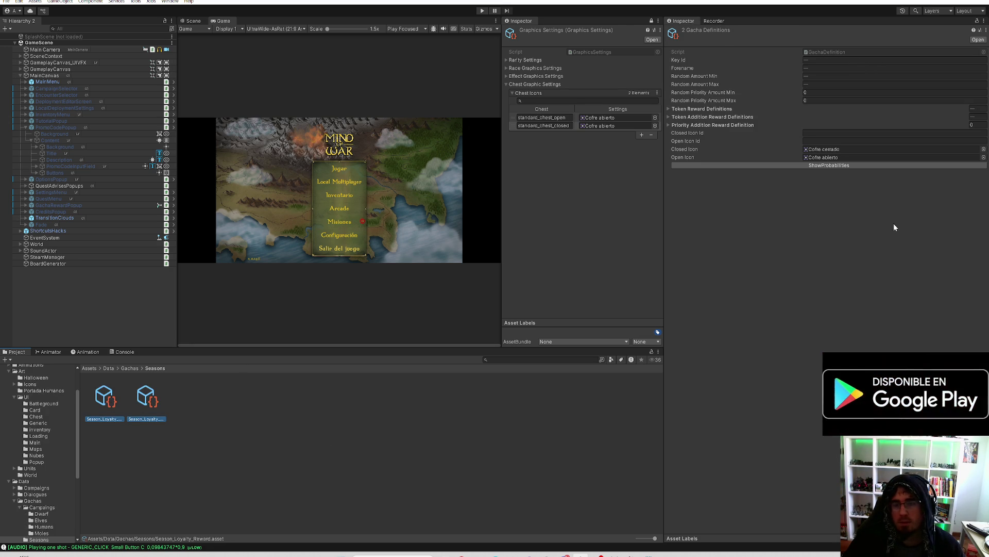
Set both Season Loyalty rewards to Closed Icon Id standard_chest_open and Open Icon Id standard_chest_closed
left_click(824, 132)
key("ctrl+v")
left_click(879, 141)
key("ctrl+v")
key("BackSpace")
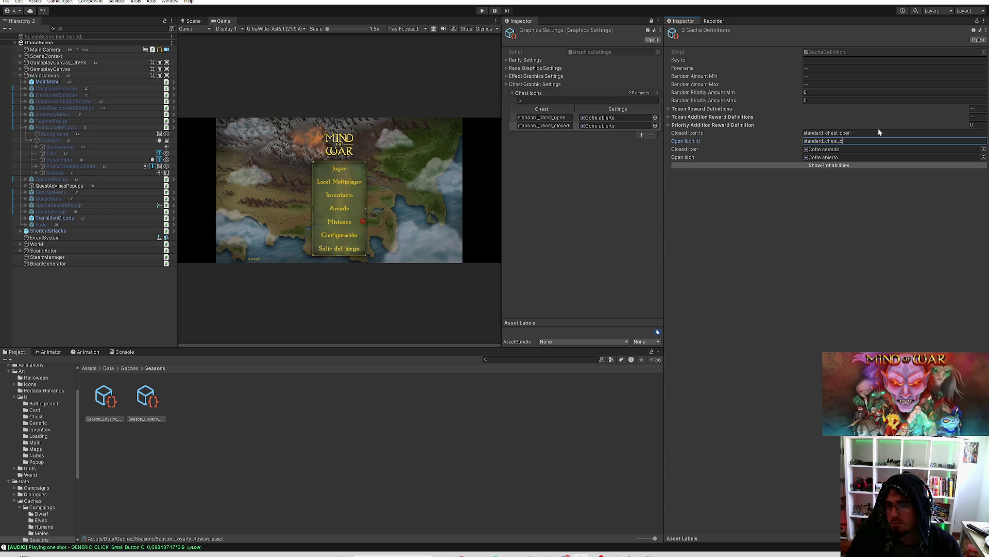
Open Gachas/Campaings/Dwarf and browse its gacha definitions, ending on DW_Gacha_tutorial_A
left_click(124, 368)
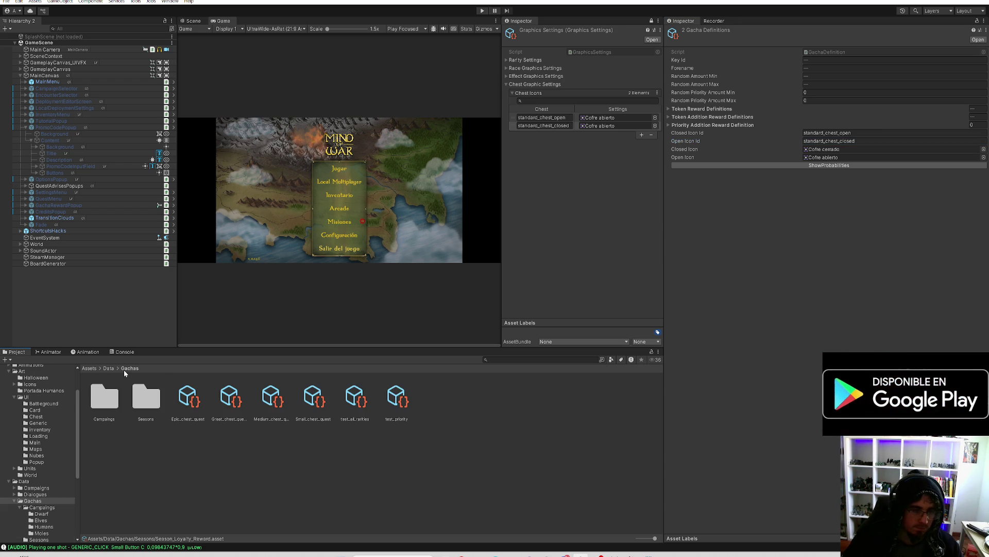
double_click(107, 402)
double_click(106, 400)
left_click(106, 398)
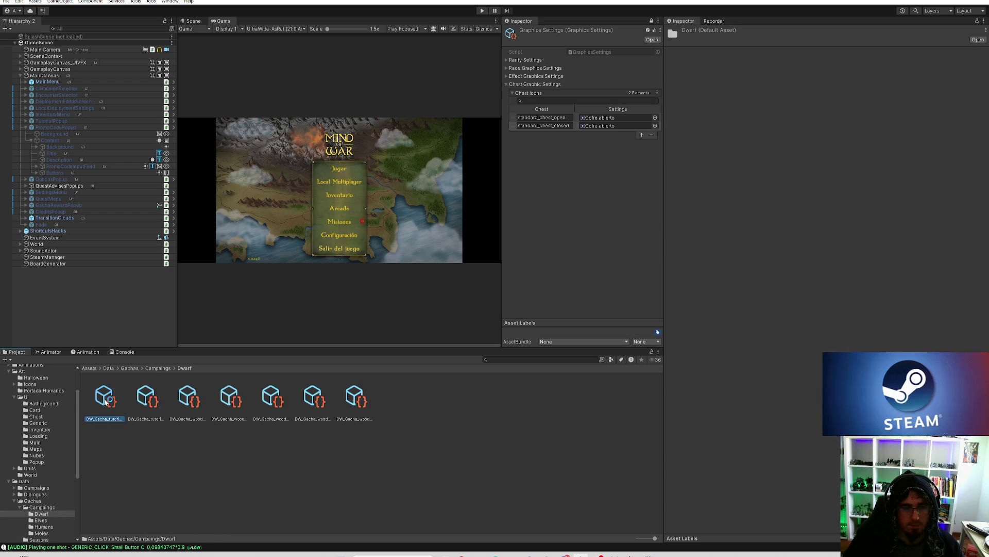
left_click(315, 400)
left_click(272, 400)
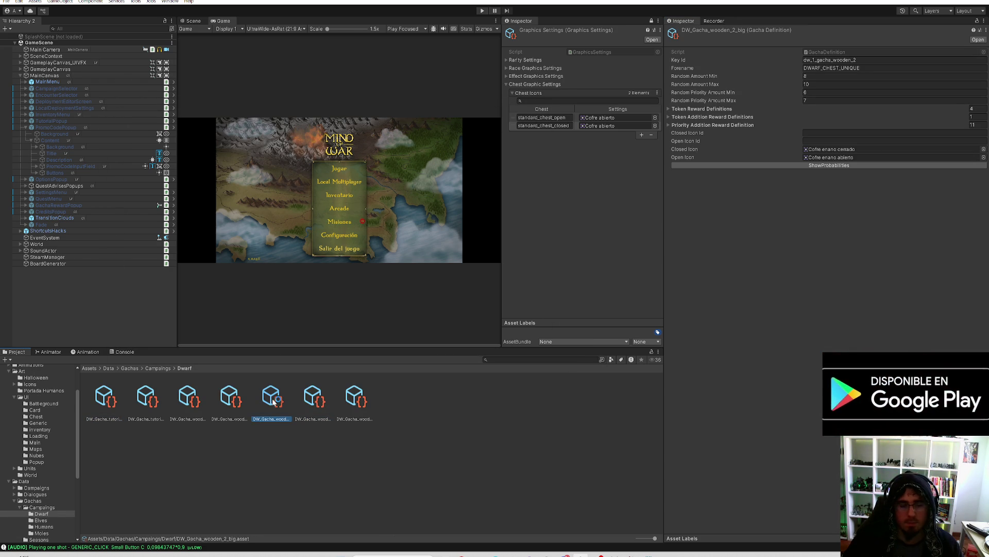
left_click(229, 400)
left_click(205, 406)
left_click(159, 402)
left_click(116, 401)
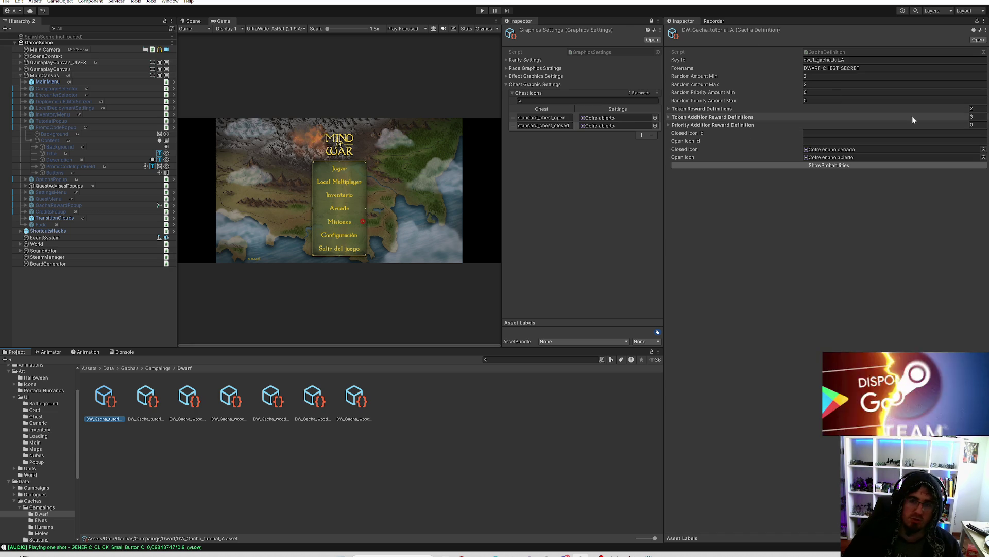
Select all seven Dwarf gachas and set their Closed Icon Id to dwarf_chest_open
left_click(351, 401)
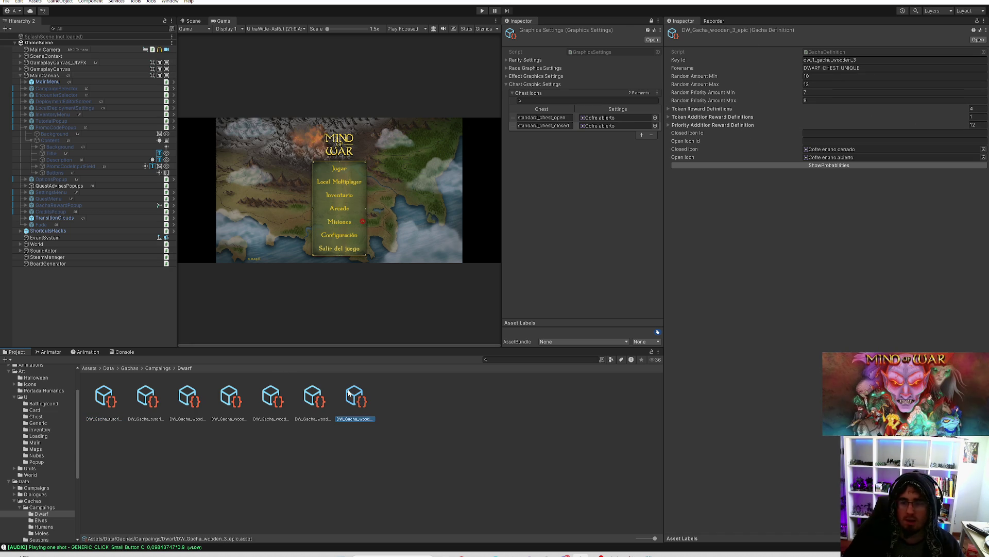
left_click(110, 416, "shift")
left_click(824, 133)
type("standard_chest_open")
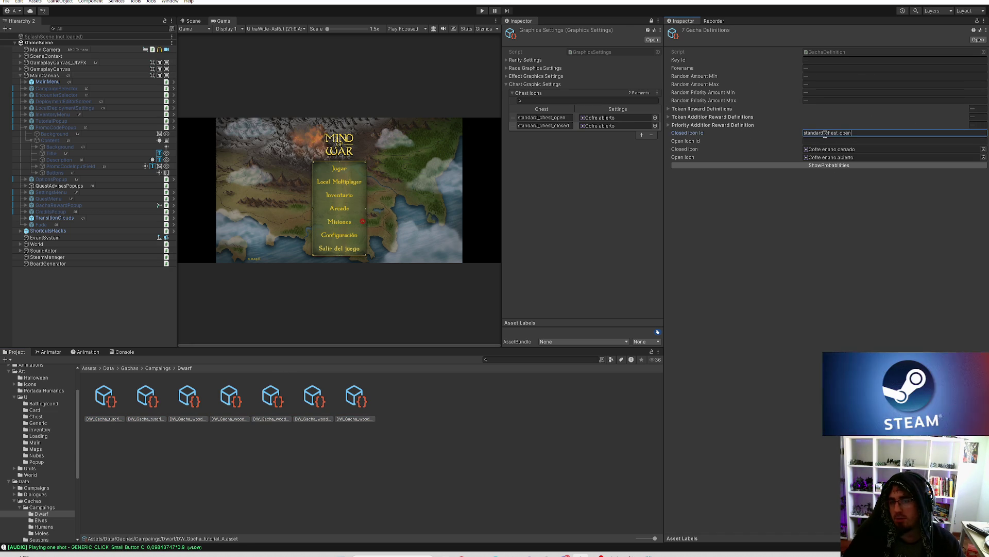
key("shift+Home")
type("dwarf")
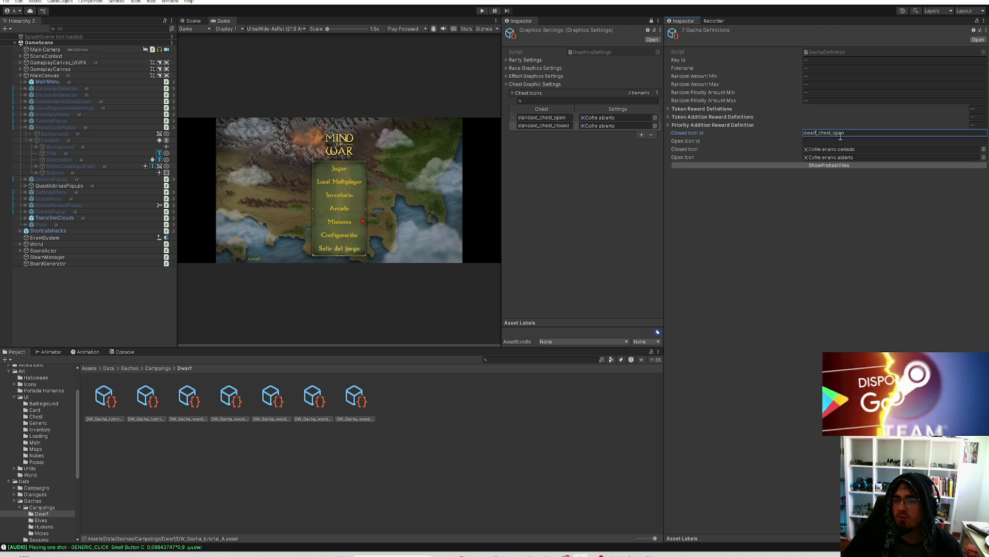
key("ctrl+a")
key("ctrl+c")
Set the seven Dwarf gachas' Open Icon Id to dwarf_chest_closed
left_click(825, 141)
key("ctrl+v")
key("ctrl+shift+Left")
type("closed")
key("Return")
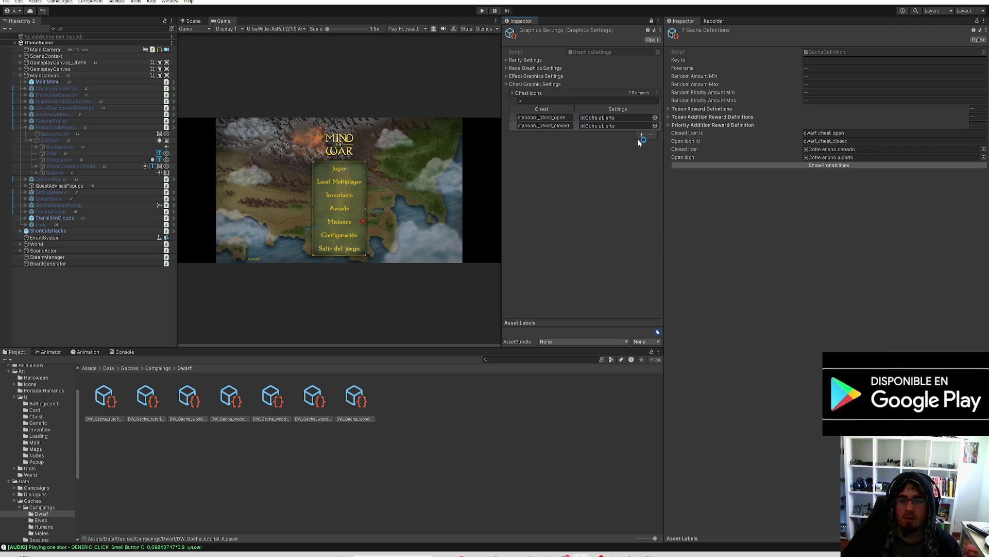
Add two Chest Icons entries and key the third one dwarf_chest_open
left_click(642, 135)
left_click(642, 142)
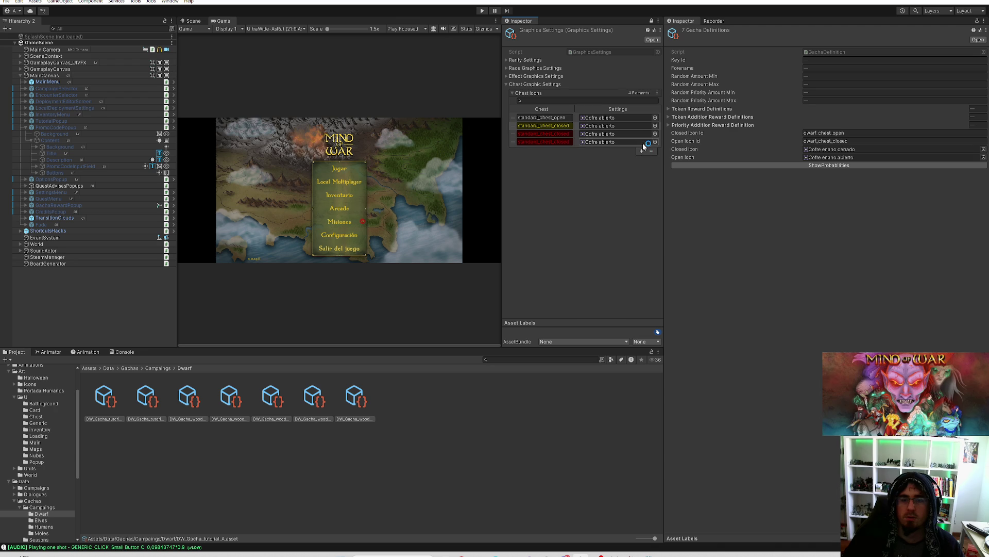
left_click(853, 133)
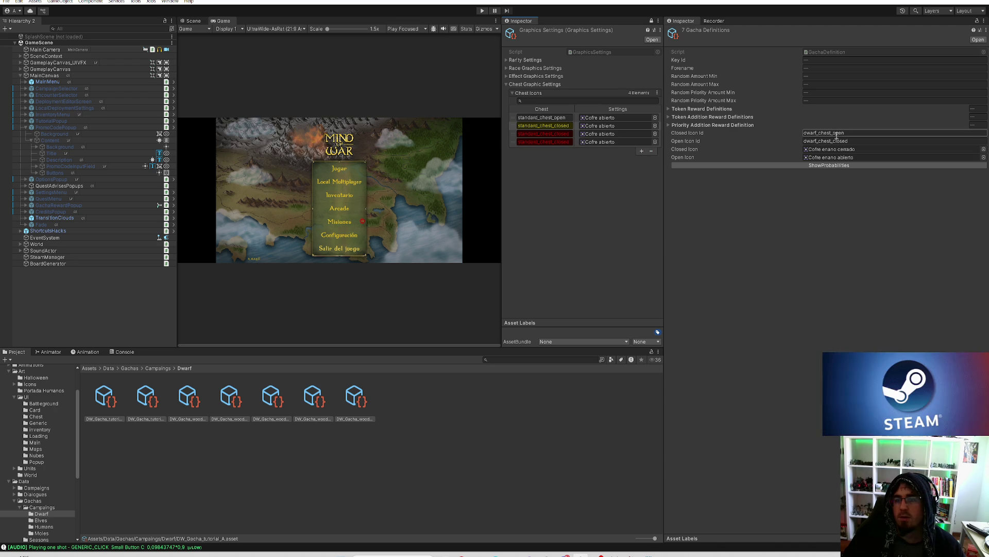
left_click(531, 134)
key("ctrl+v")
key("Return")
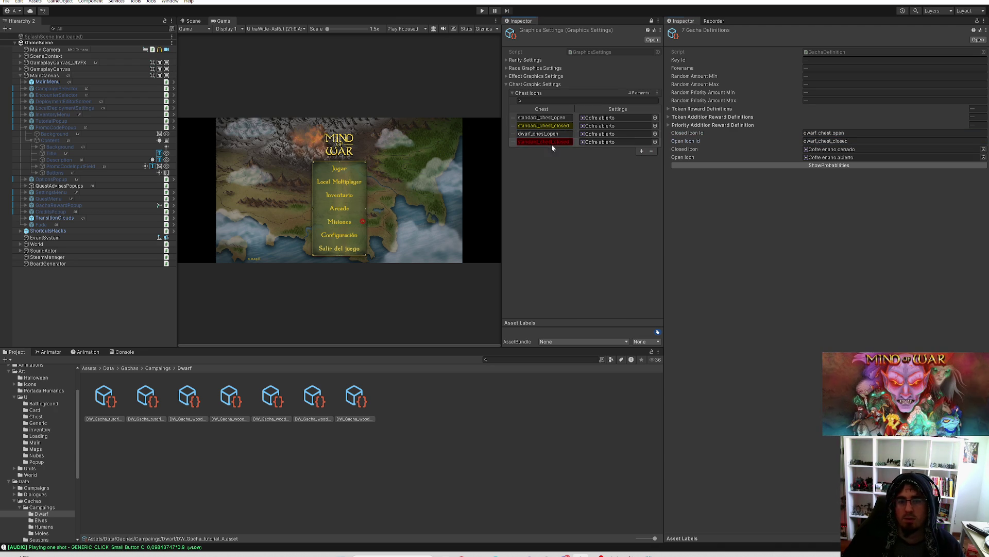
Map dwarf_chest_open to Cofre enano abierto and dwarf_chest_closed to Cofre enano cerrado
left_click(618, 135)
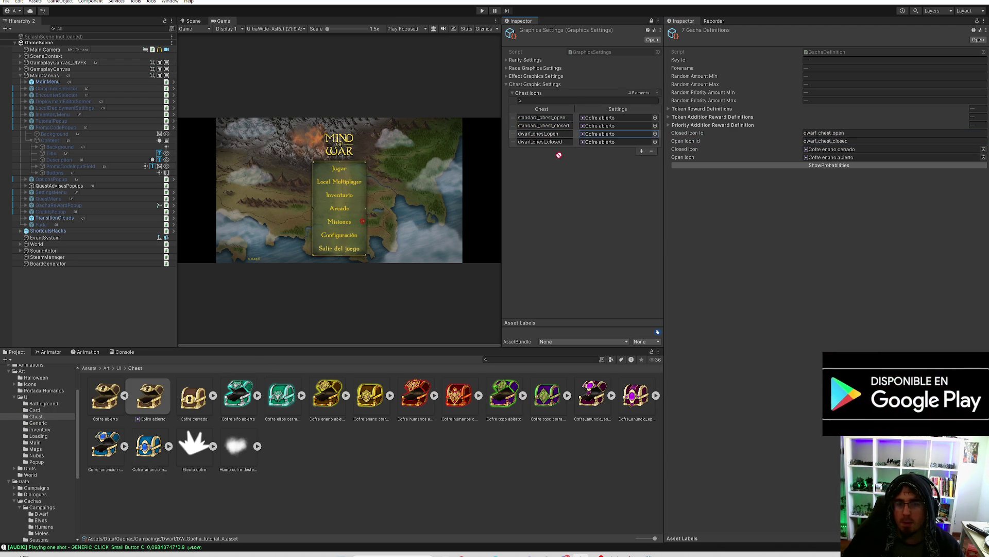
left_click(619, 143)
left_click_drag(621, 143, 616, 144)
left_click_drag(322, 398, 618, 134)
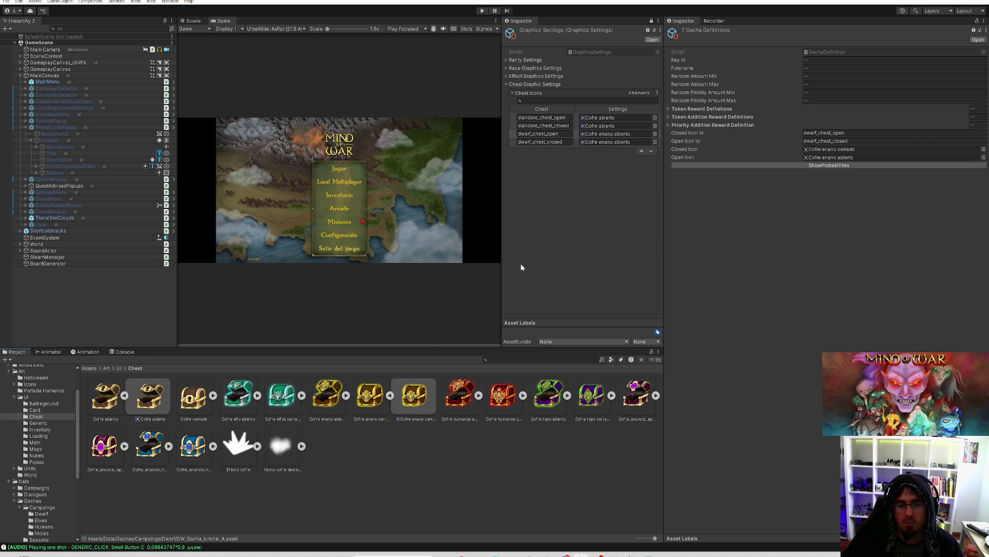
mouse_move(385, 396)
left_mouse_down()
mouse_move(373, 394)
mouse_move(517, 211)
left_mouse_up()
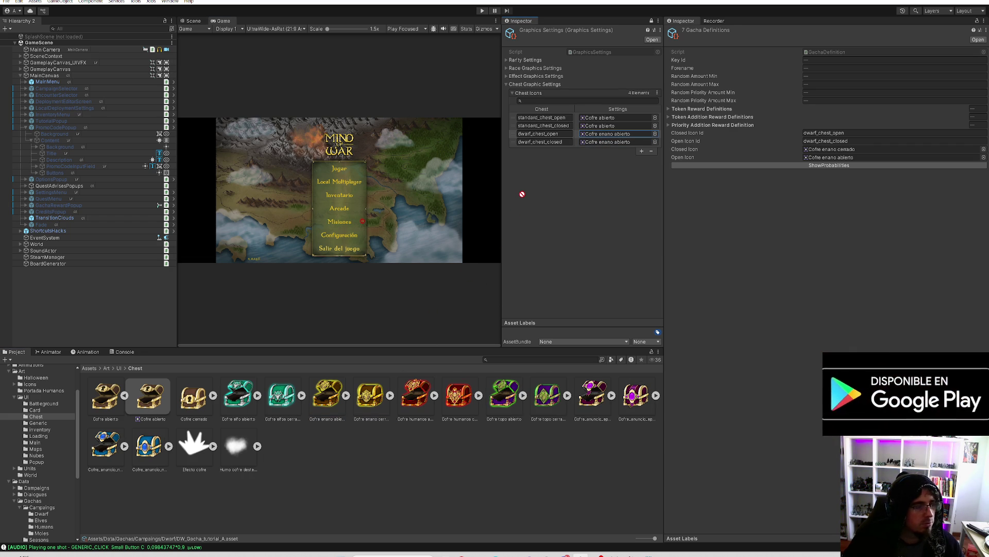
left_click_drag(522, 194, 587, 142)
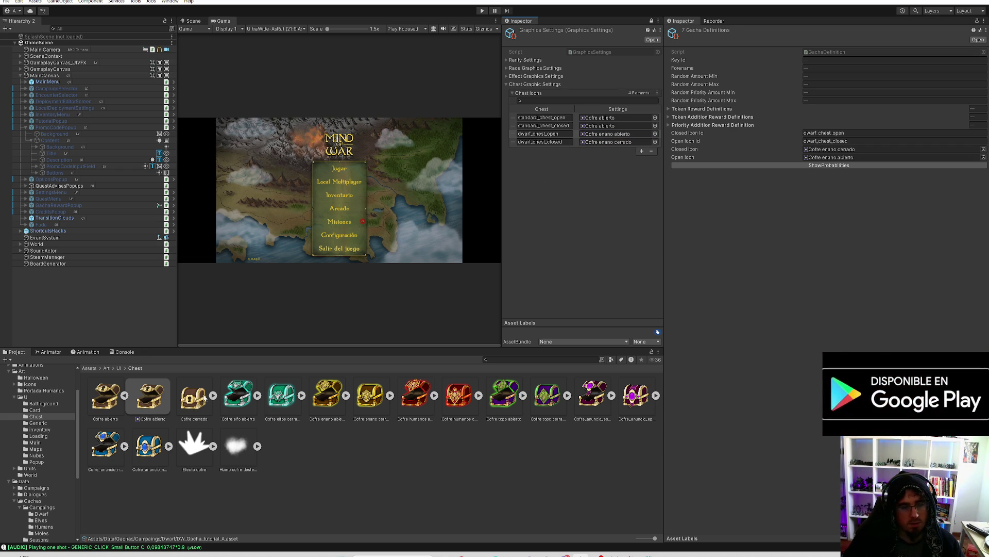
left_click(125, 396)
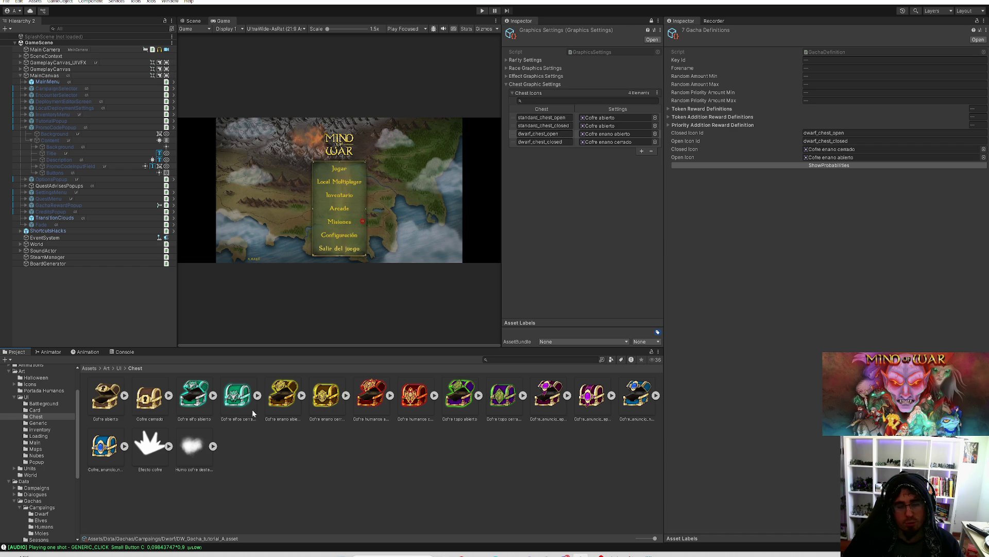
Drag the Cofre cerrado sprite onto the standard_chest_closed entry in Chest Icons
mouse_move(149, 397)
left_mouse_down()
mouse_move(550, 141)
mouse_move(608, 126)
left_mouse_up()
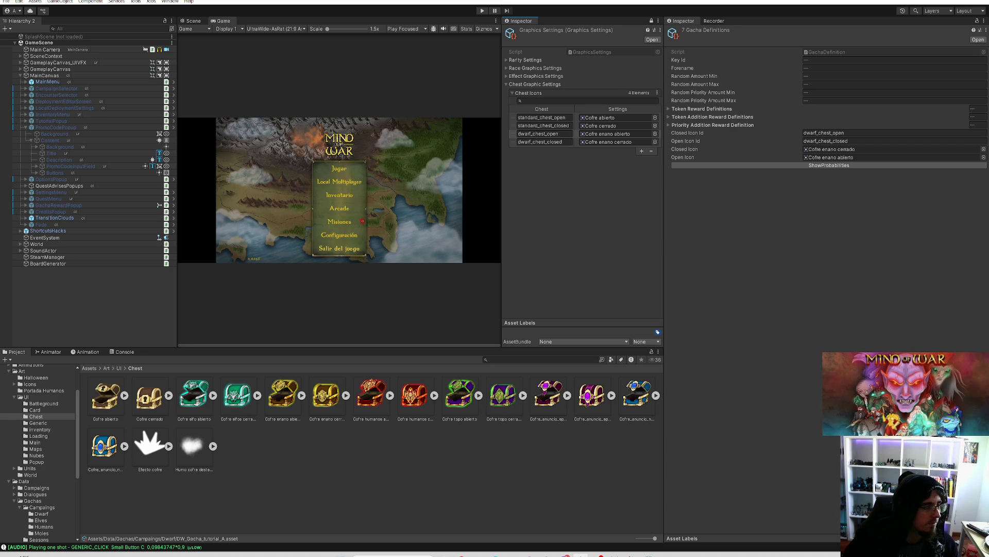
key("super+d")
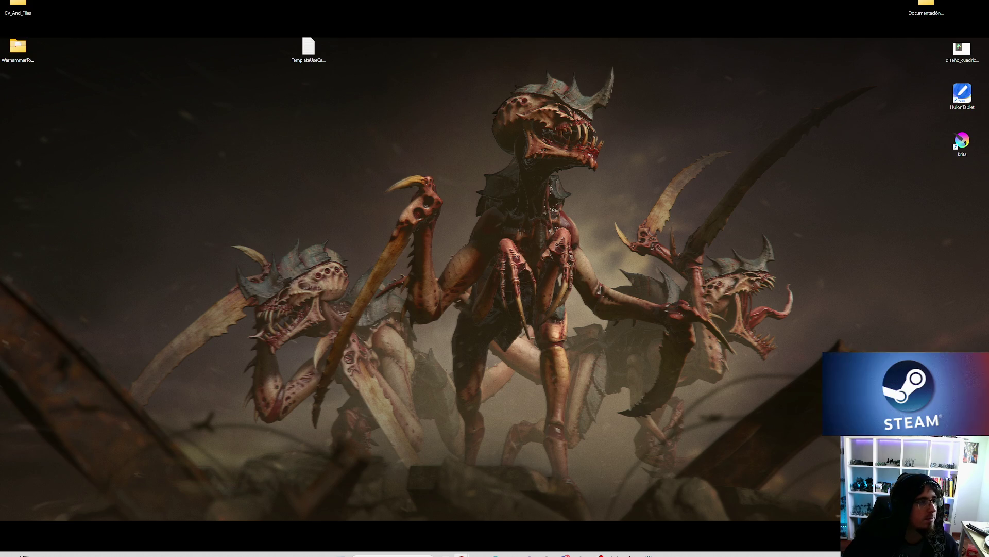
key("super+d")
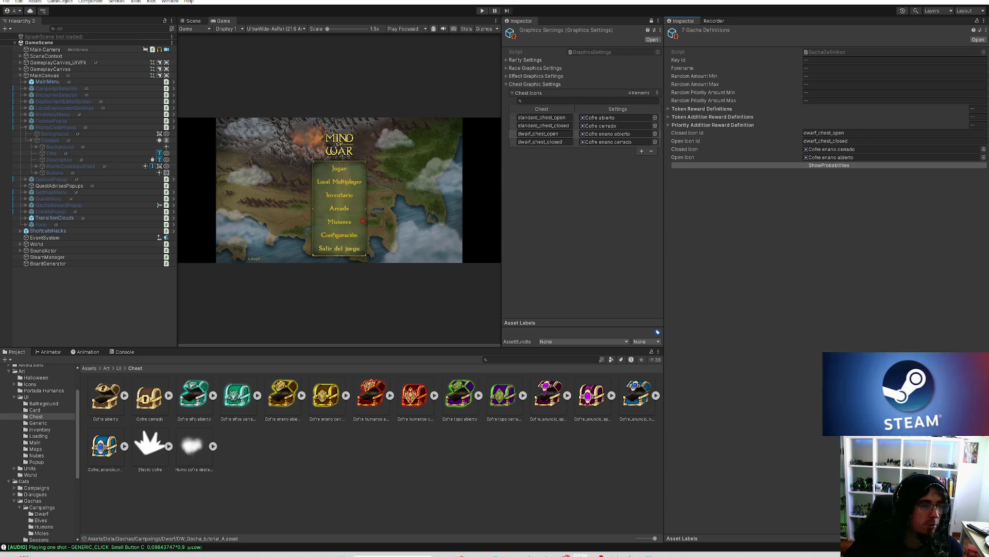
Save the project via File > Save Project, review the 23 changes in GitHub Desktop, then switch to Unity Hub
left_click(6, 2)
left_click(27, 91)
left_click(6, 2)
left_click(27, 43)
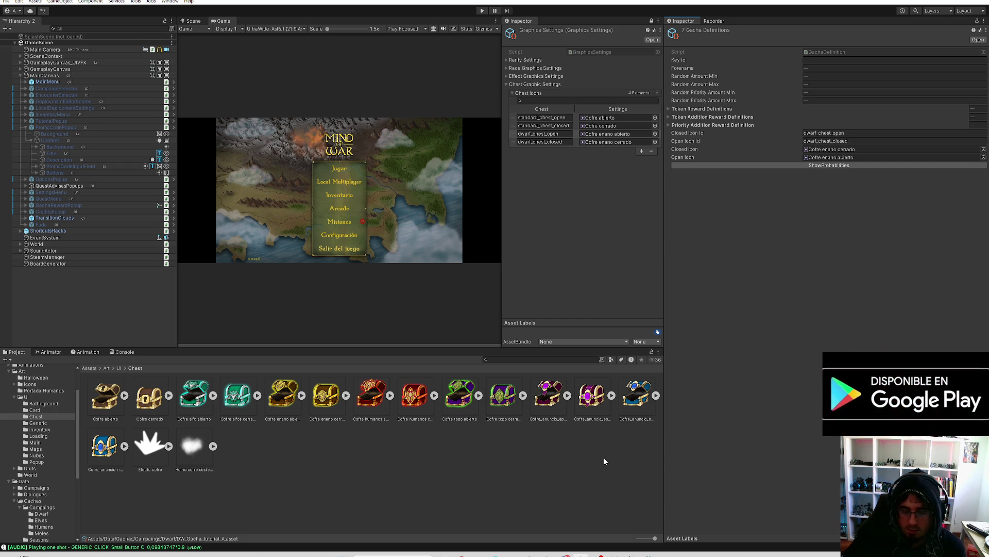
left_click(529, 555)
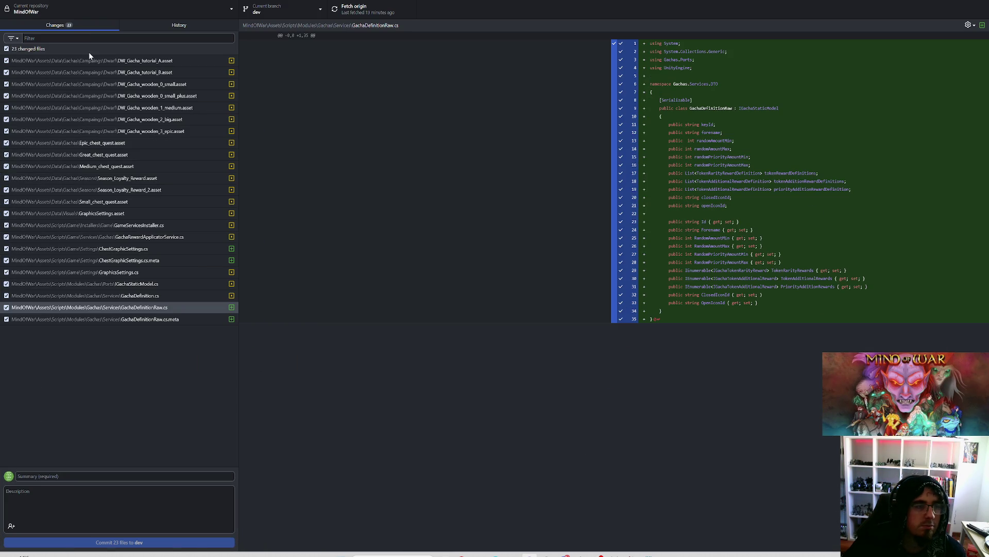
left_click(512, 555)
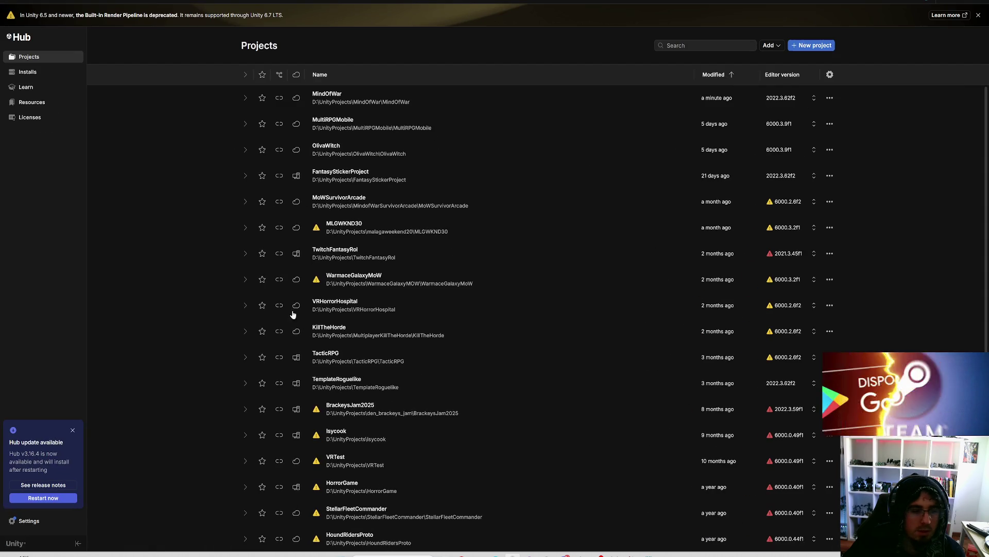
Review installed editors under Installs across Official releases and Pre-releases, then choose Install Editor
left_click(34, 74)
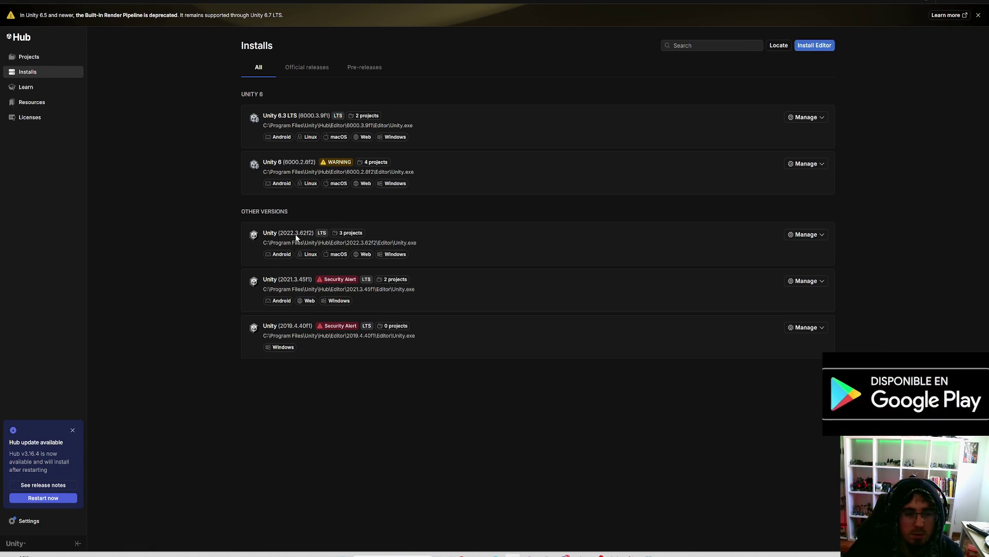
left_click(305, 70)
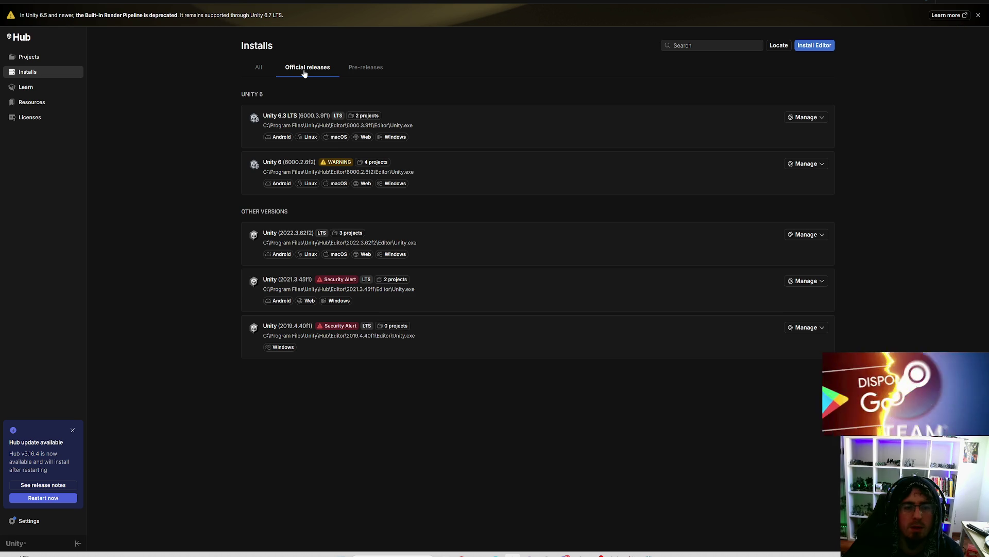
left_click(361, 72)
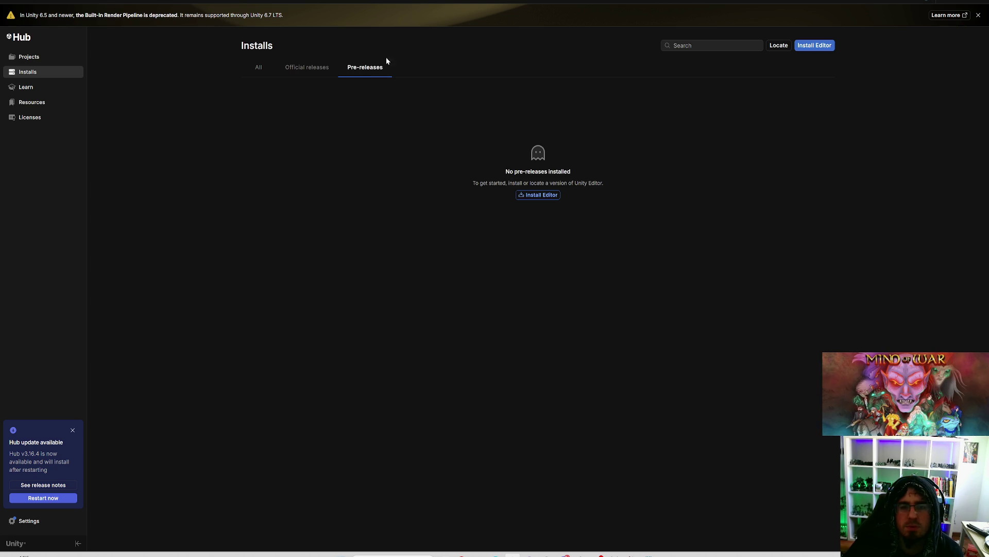
left_click(307, 68)
left_click(814, 46)
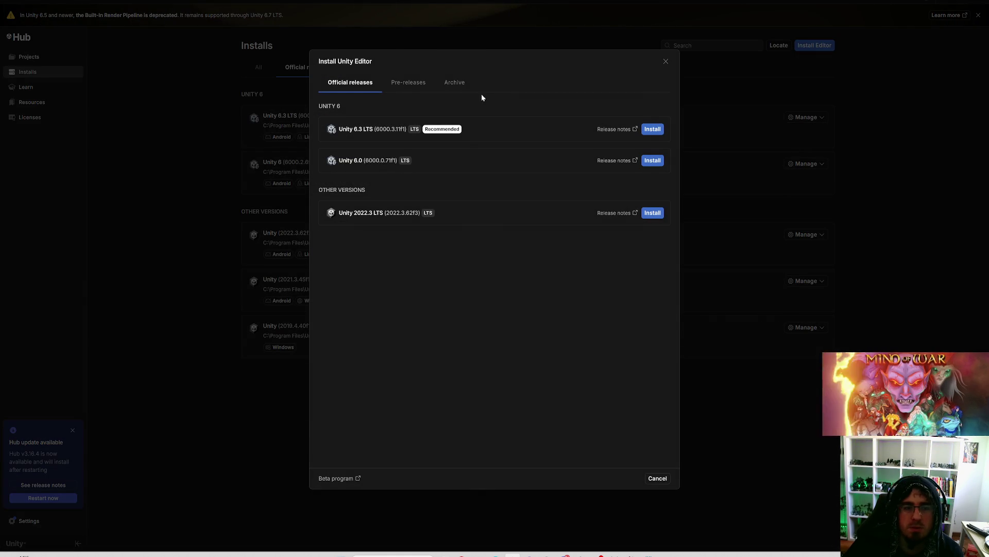
Switch between Official releases and Pre-releases to compare Unity 6.5 Alpha and 6.4 Beta with LTS versions
left_click(401, 90)
left_click(354, 90)
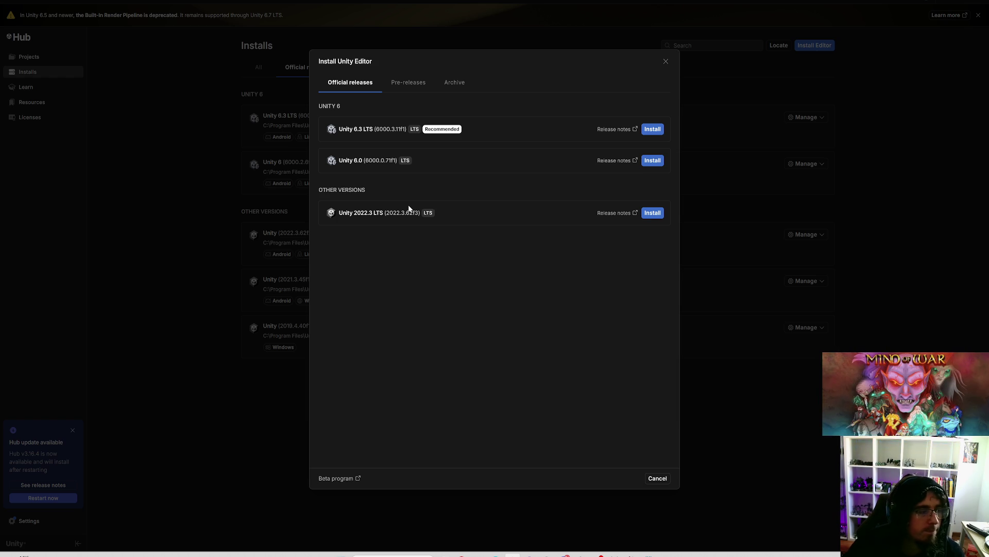
left_click(410, 86)
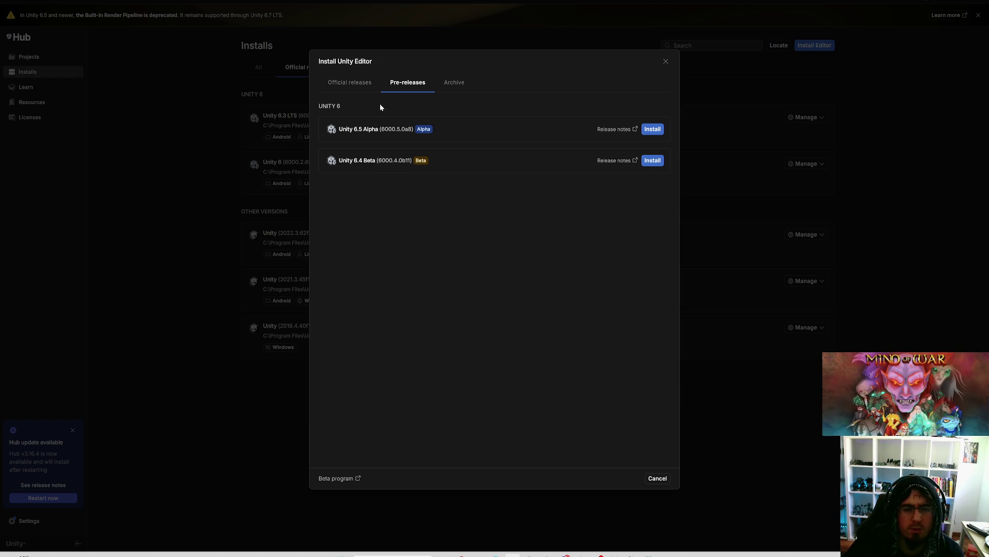
left_click(360, 84)
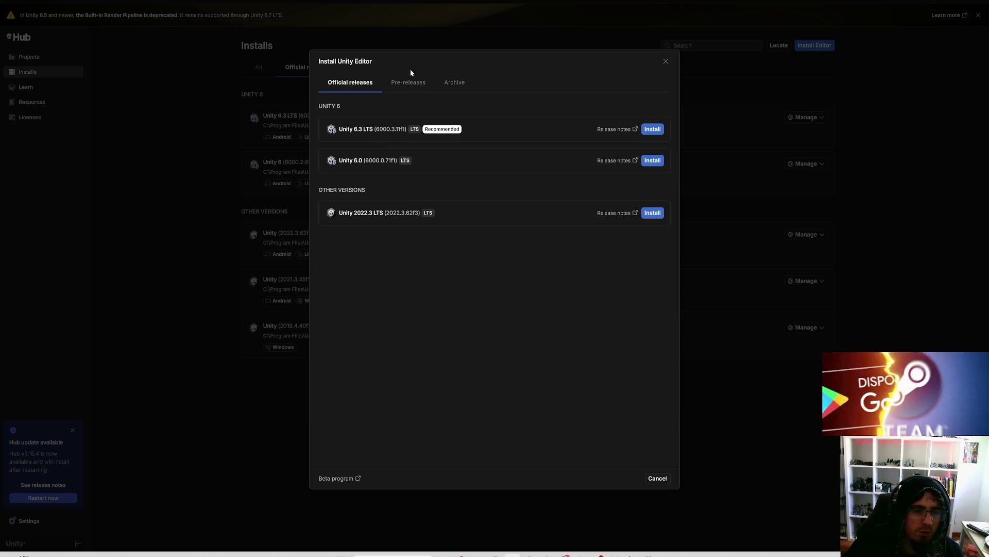
left_click(409, 83)
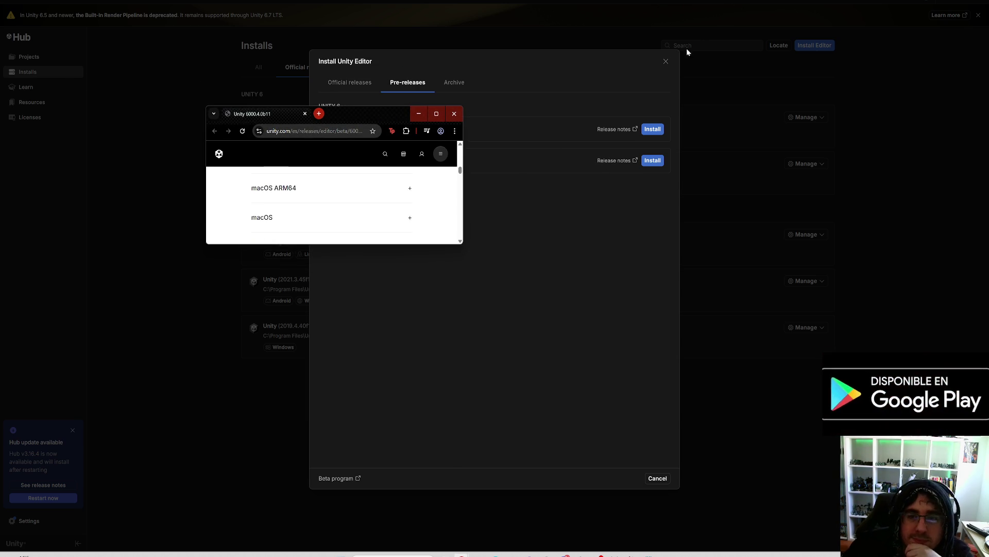
Open the Unity 6.4 Beta release notes in Chrome and maximize the browser window
left_click(666, 61)
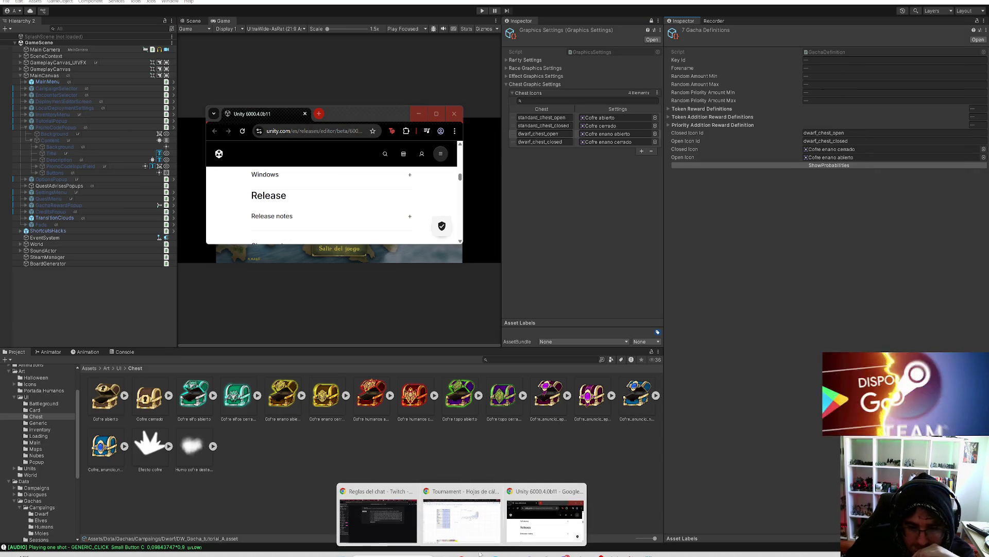
left_click(437, 113)
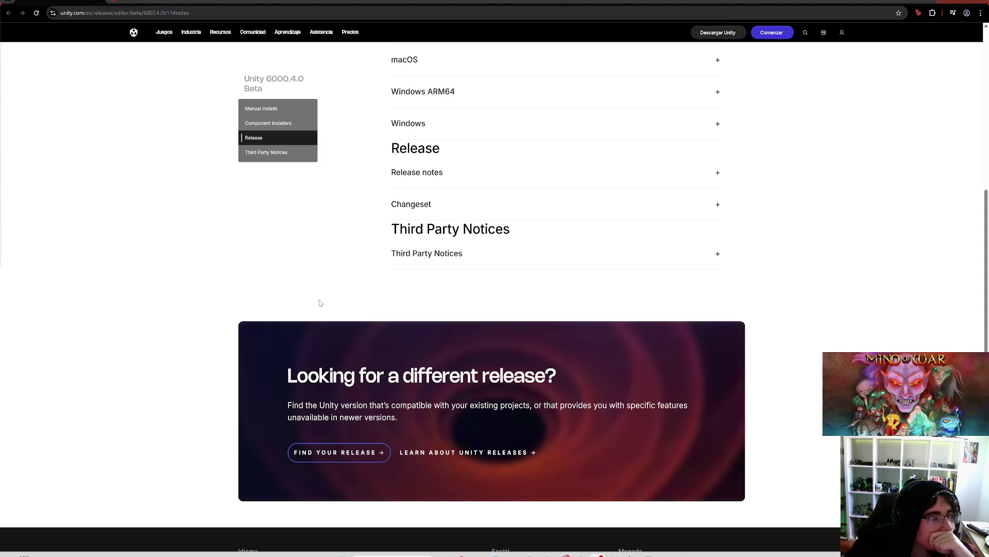
scroll(455, 181, "up", 2)
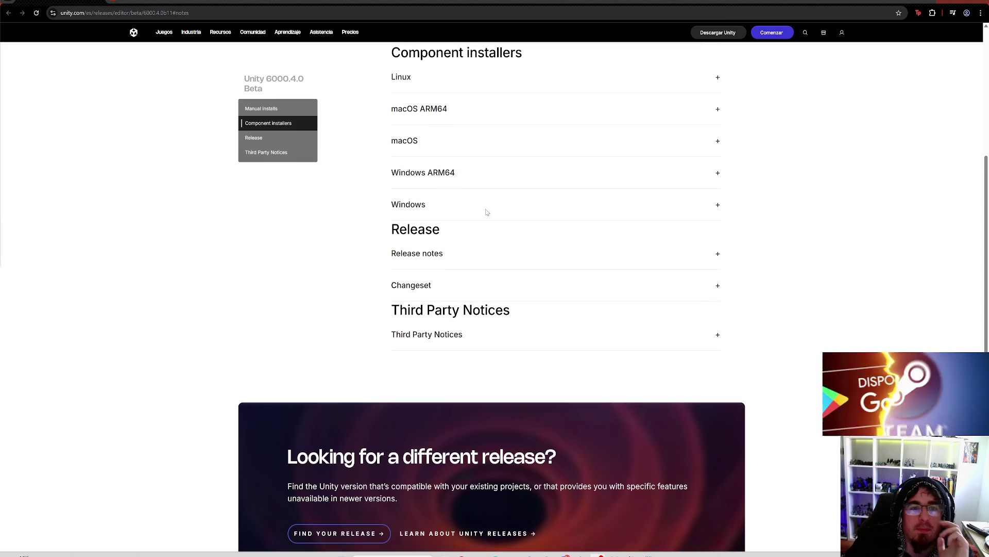
scroll(486, 211, "up", 3)
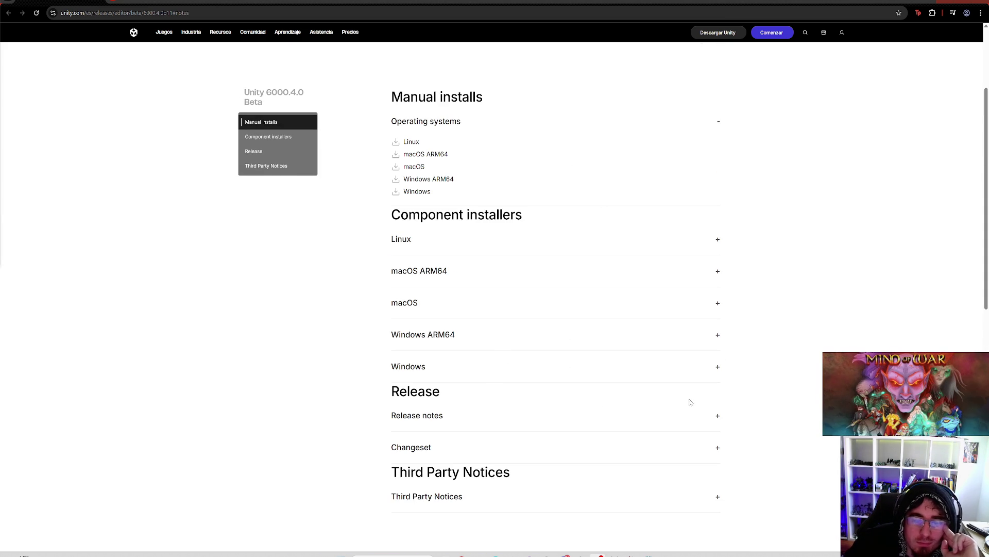
Expand the Release notes section of Unity 6000.4.0b11 and read through known issues and new entries
left_click(718, 415)
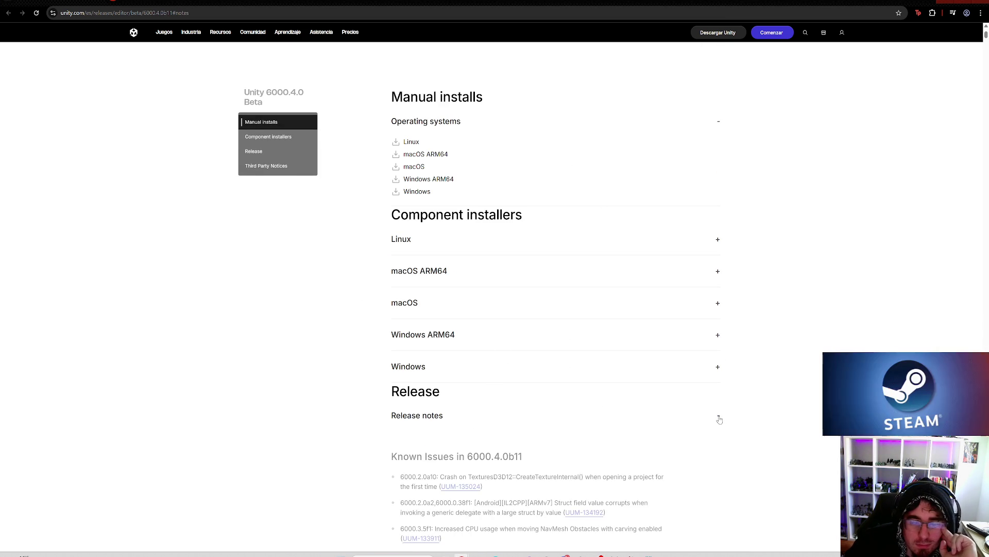
scroll(662, 387, "down", 4)
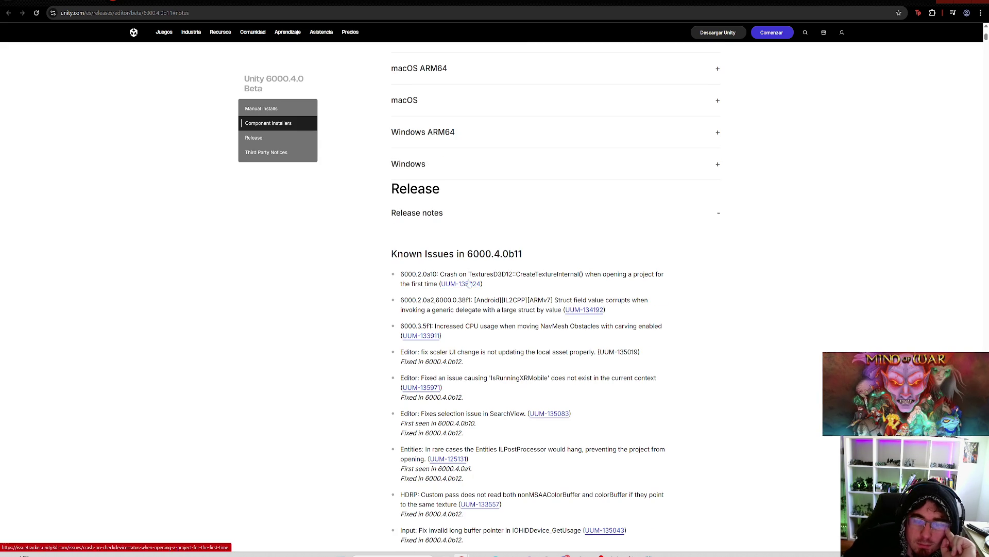
scroll(555, 279, "down", 4)
scroll(555, 278, "down", 5)
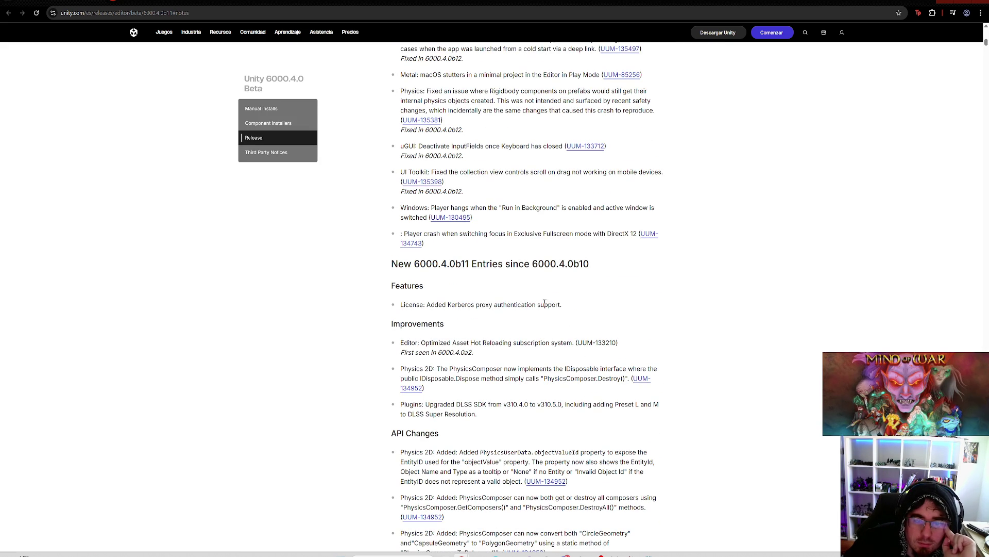
scroll(662, 311, "up", 2)
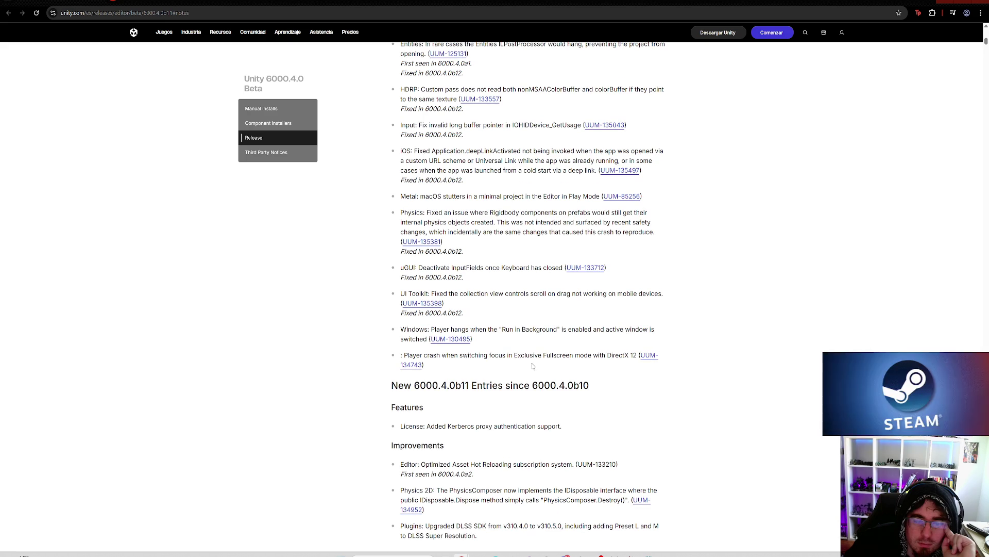
scroll(533, 385, "up", 7)
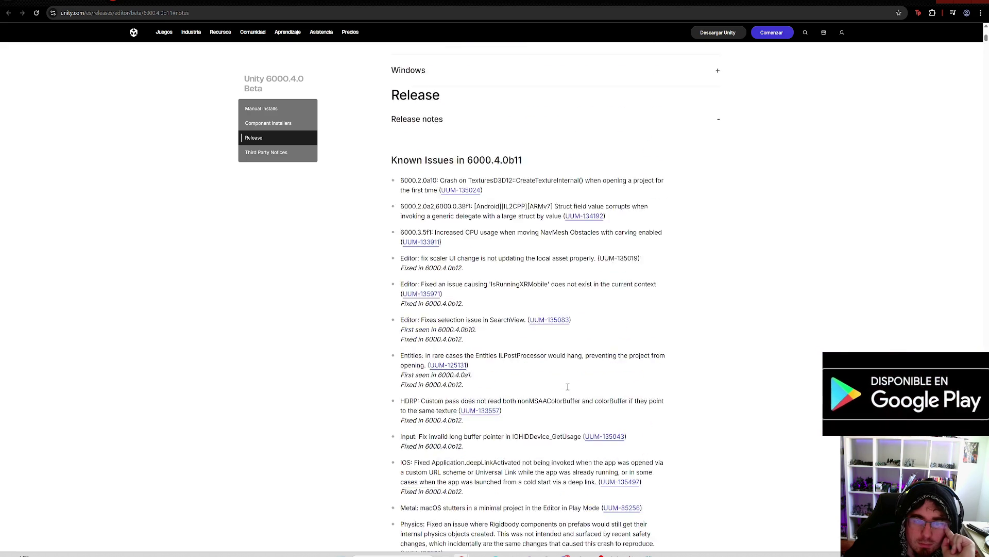
scroll(526, 256, "down", 10)
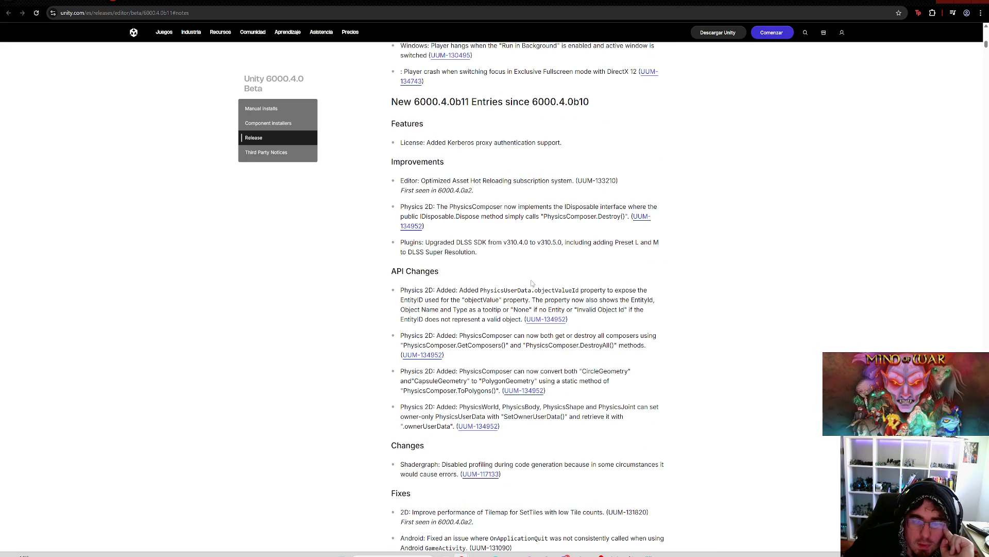